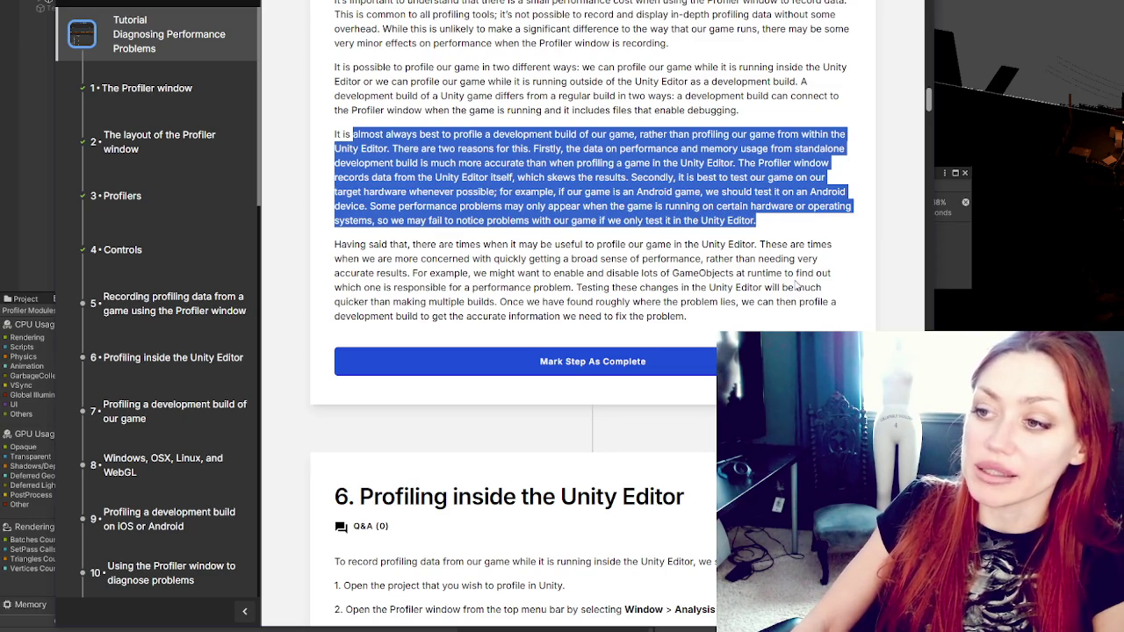
Step: Reread the 'Having said that' paragraph and scroll to section 6's steps 1–4
click(406, 58)
scroll(406, 58, down, 2)
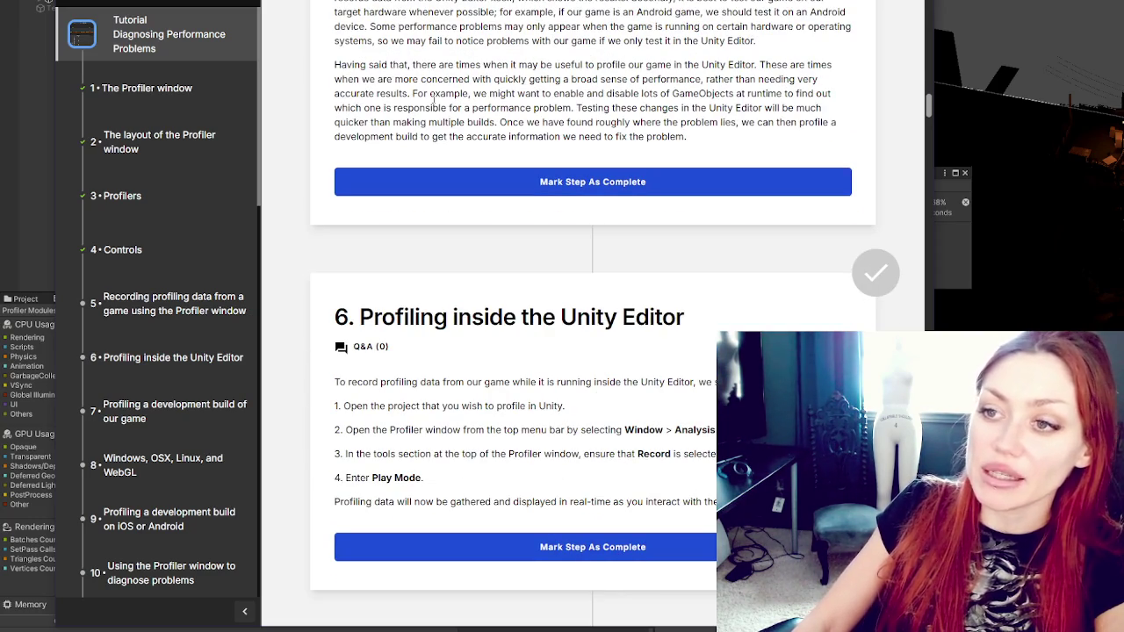
mouse_move(399, 65)
mouse_down()
mouse_move(755, 66)
mouse_move(757, 79)
mouse_move(766, 65)
mouse_move(671, 79)
mouse_move(402, 79)
mouse_move(822, 75)
mouse_move(410, 93)
mouse_move(571, 93)
mouse_move(491, 107)
mouse_move(546, 94)
mouse_move(838, 105)
mouse_move(430, 109)
mouse_move(365, 121)
mouse_move(395, 109)
mouse_move(835, 111)
mouse_move(452, 153)
mouse_move(461, 123)
mouse_move(649, 123)
mouse_move(714, 137)
mouse_up()
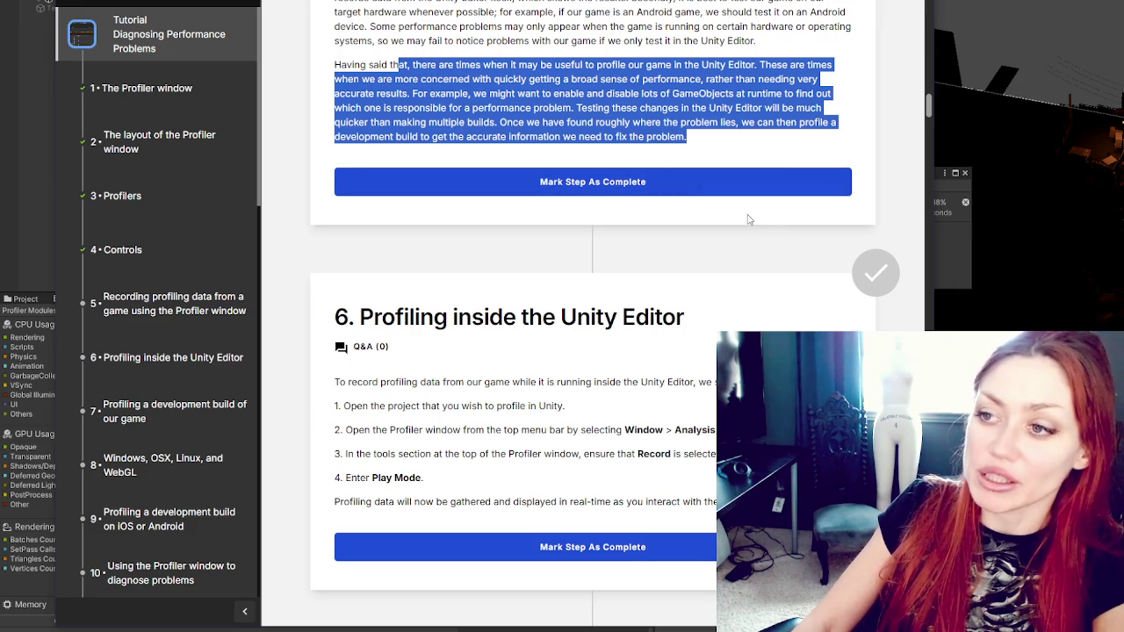
scroll(748, 220, down, 3)
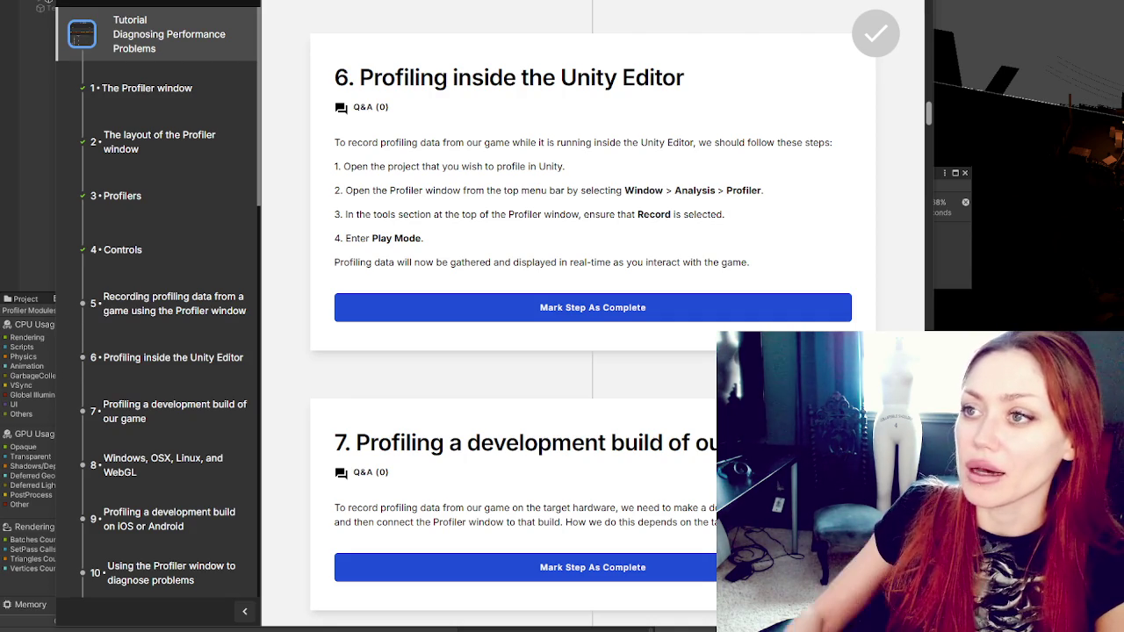
scroll(569, 183, up, 6)
Step: Mark the current step complete and scroll past sections 7–10 to section 11's introduction
scroll(569, 183, down, 4)
click(568, 183)
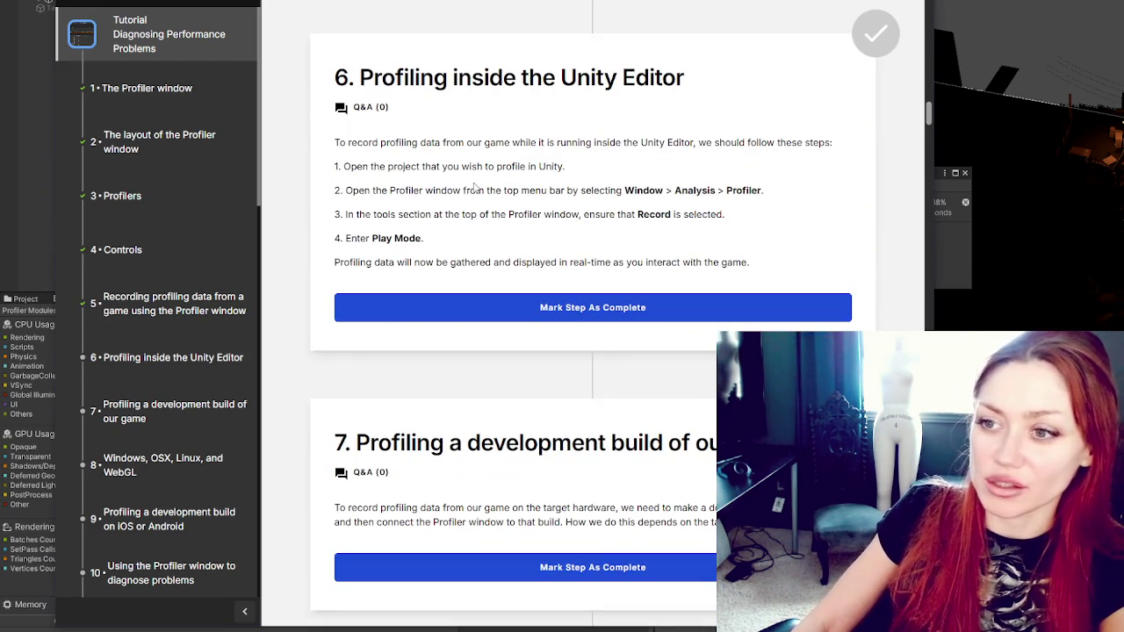
scroll(492, 197, down, 1)
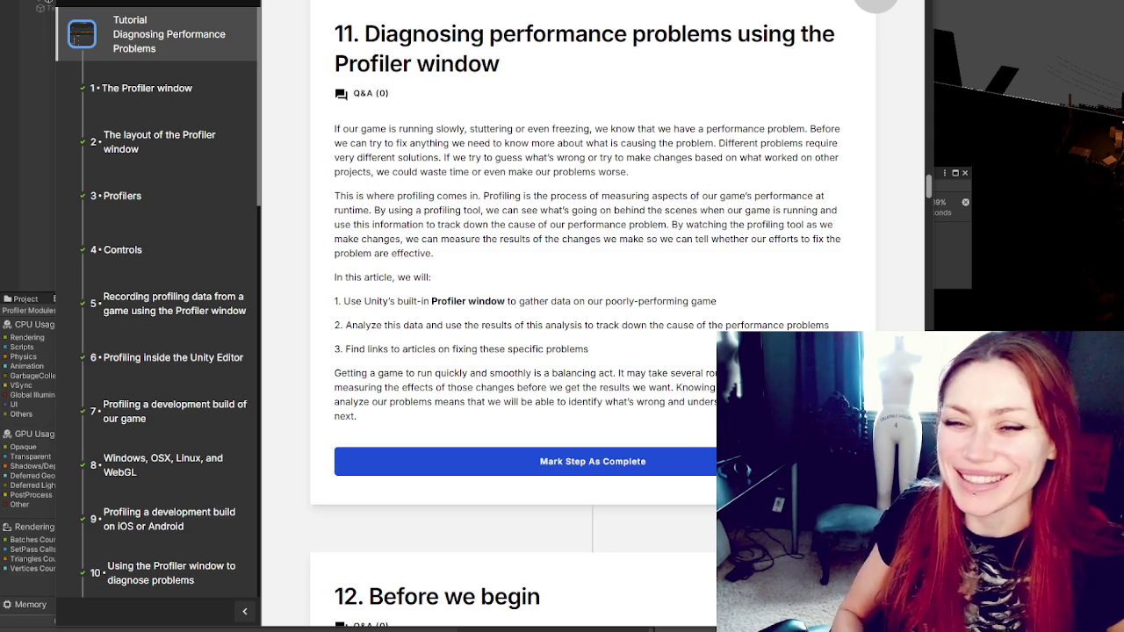
scroll(446, 180, down, 2)
scroll(526, 158, up, 3)
scroll(582, 140, down, 1)
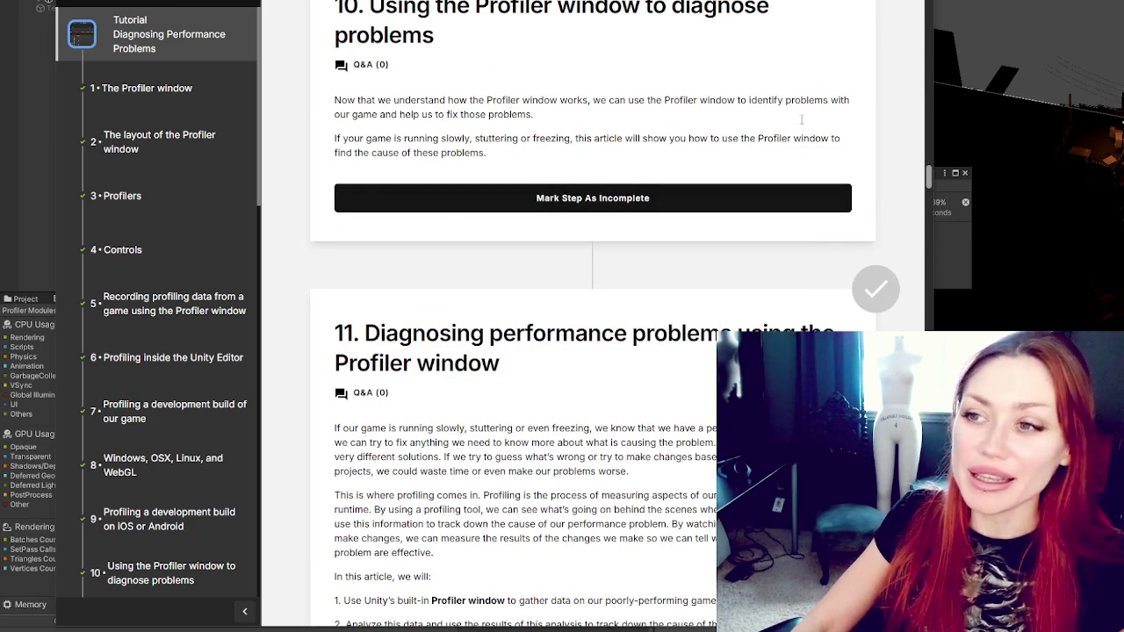
scroll(570, 84, down, 4)
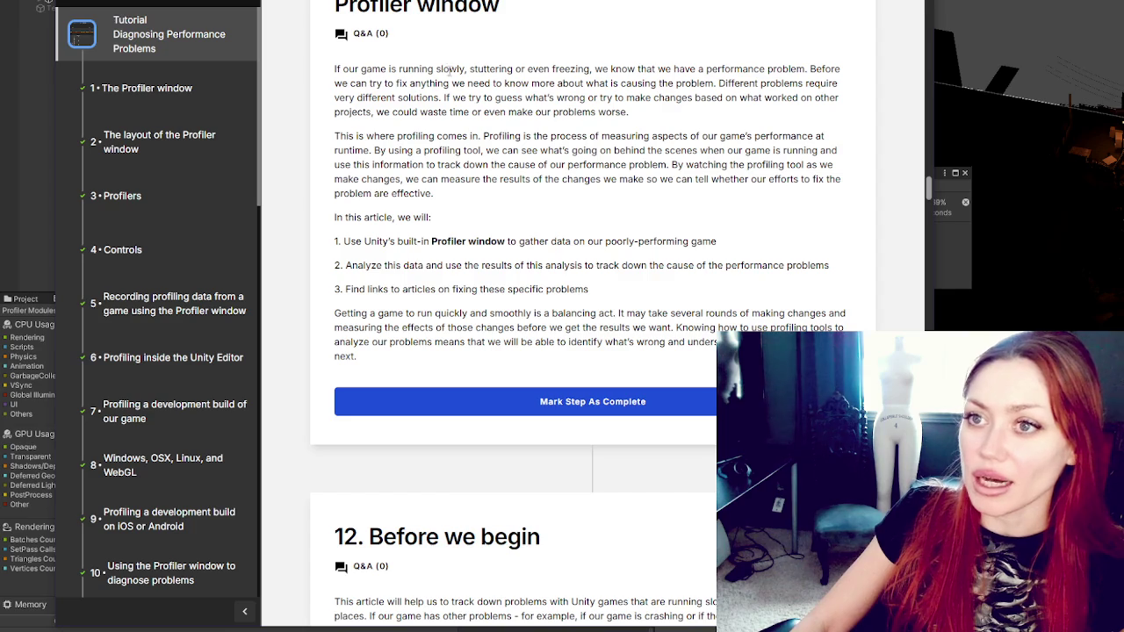
Step: Restore the maximized browser to a smaller window with section 11's introduction visible
key(super+Down)
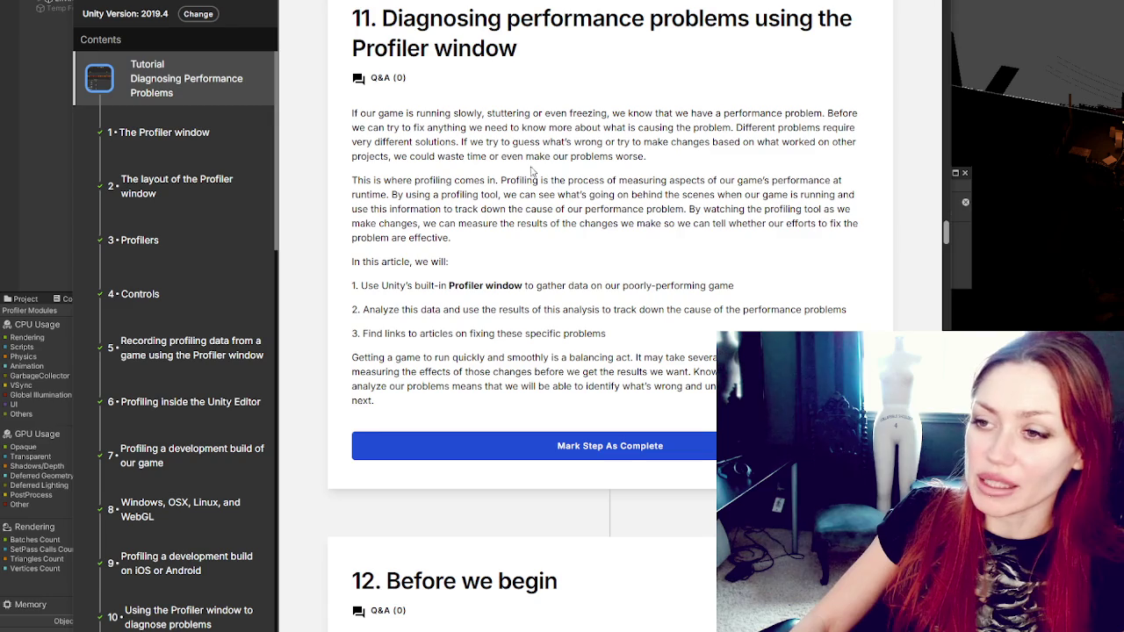
Step: Highlight section 11's paragraph explaining what profiling is
scroll(658, 179, down, 1)
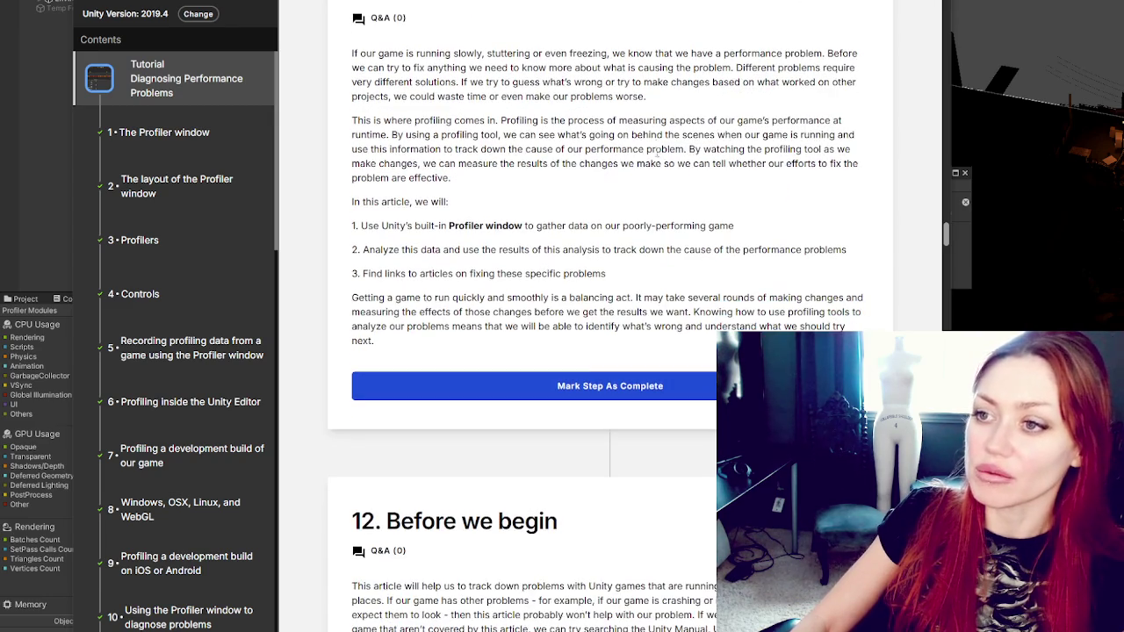
scroll(544, 50, down, 1)
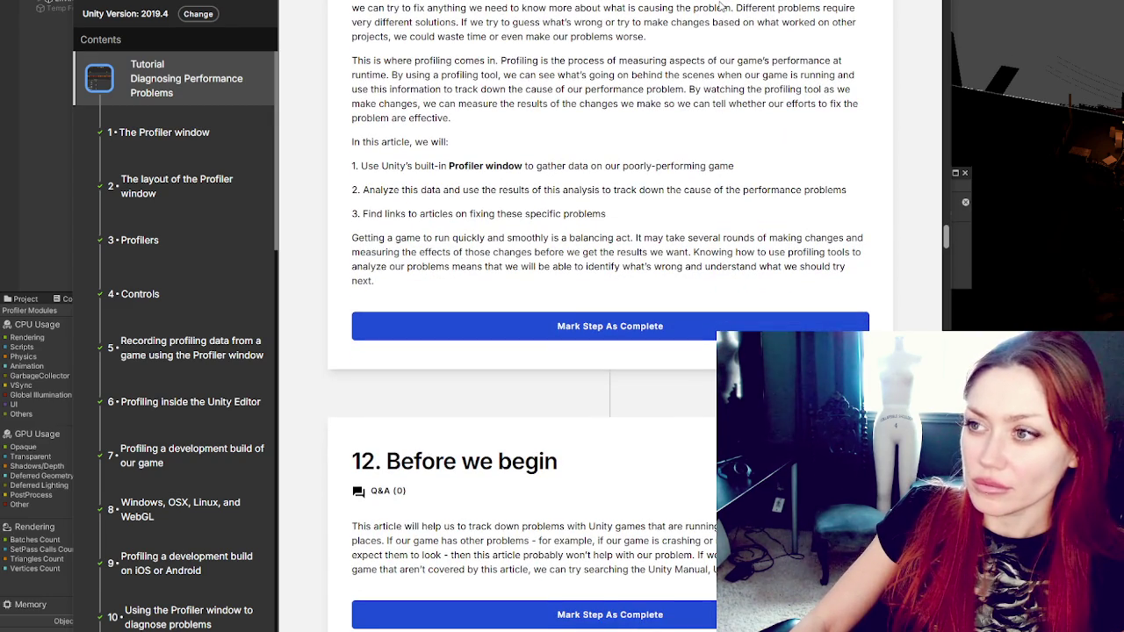
mouse_move(352, 61)
mouse_down()
mouse_move(711, 61)
mouse_move(799, 74)
mouse_move(429, 87)
mouse_move(390, 75)
mouse_move(644, 74)
mouse_move(733, 89)
mouse_move(388, 89)
mouse_move(702, 89)
mouse_move(472, 125)
mouse_up()
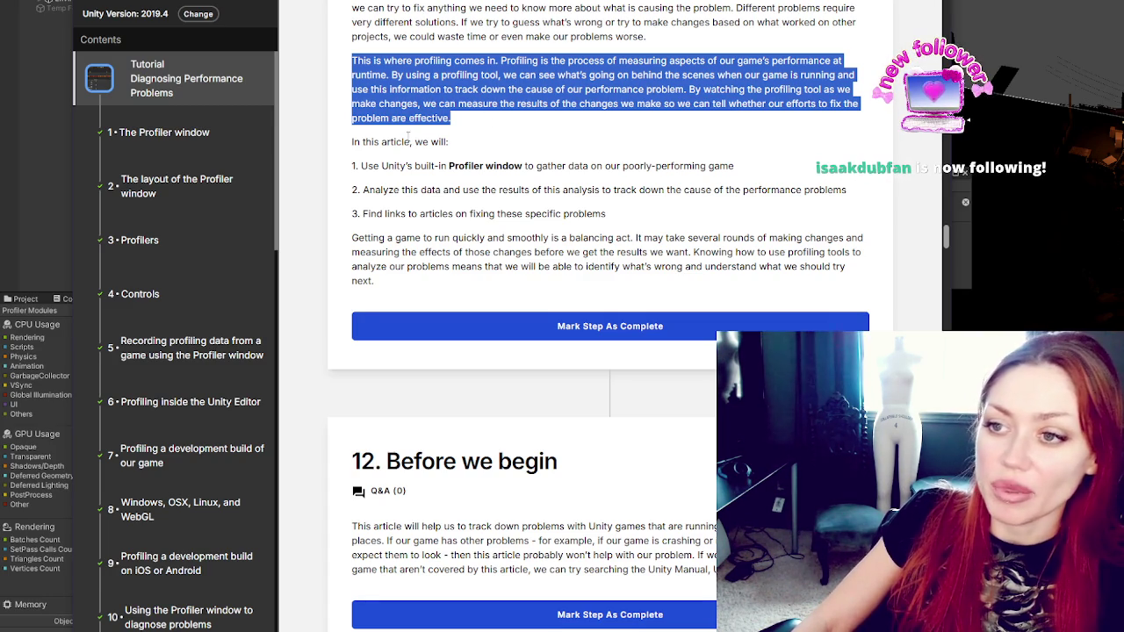
scroll(407, 128, down, 1)
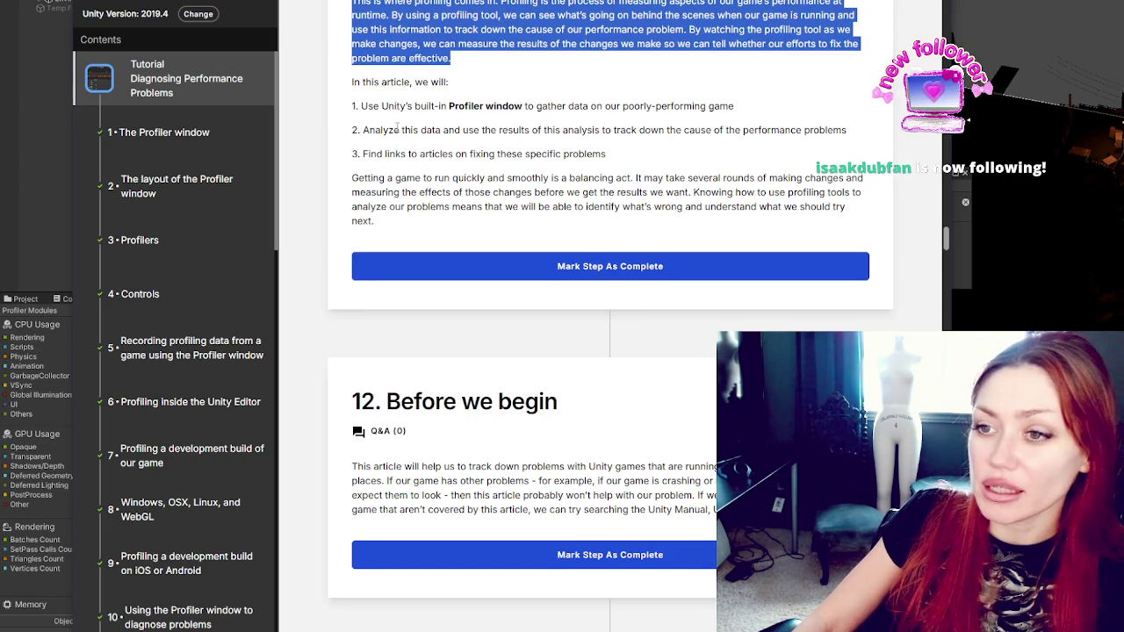
Step: Highlight the three aims: the Profiler window, analyzing data, and finding links
triple_click(400, 129)
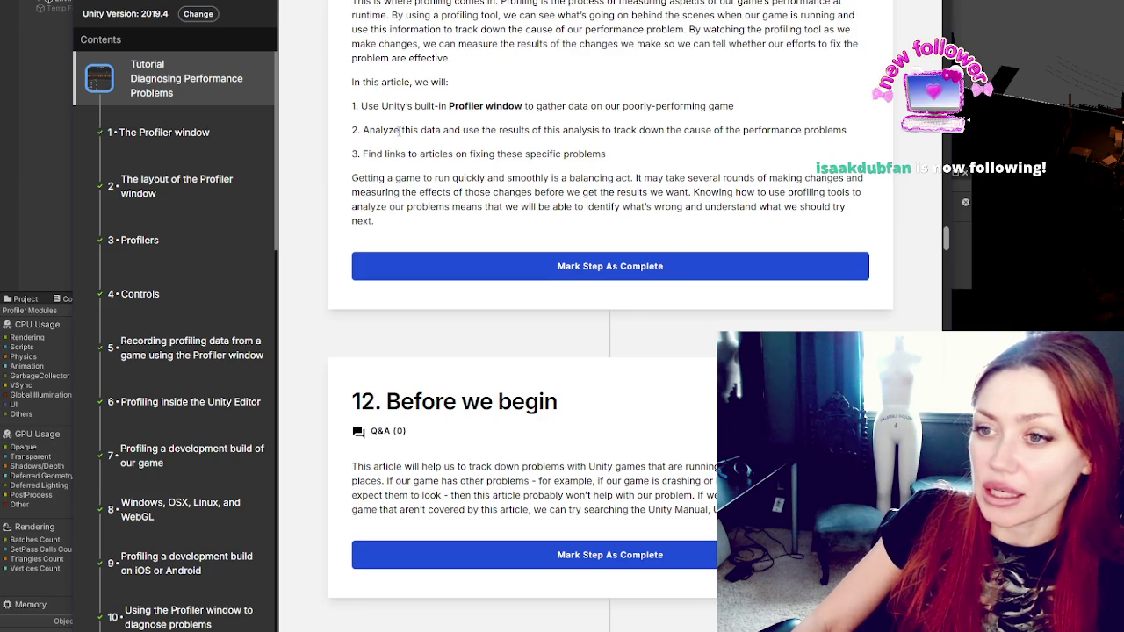
triple_click(428, 106)
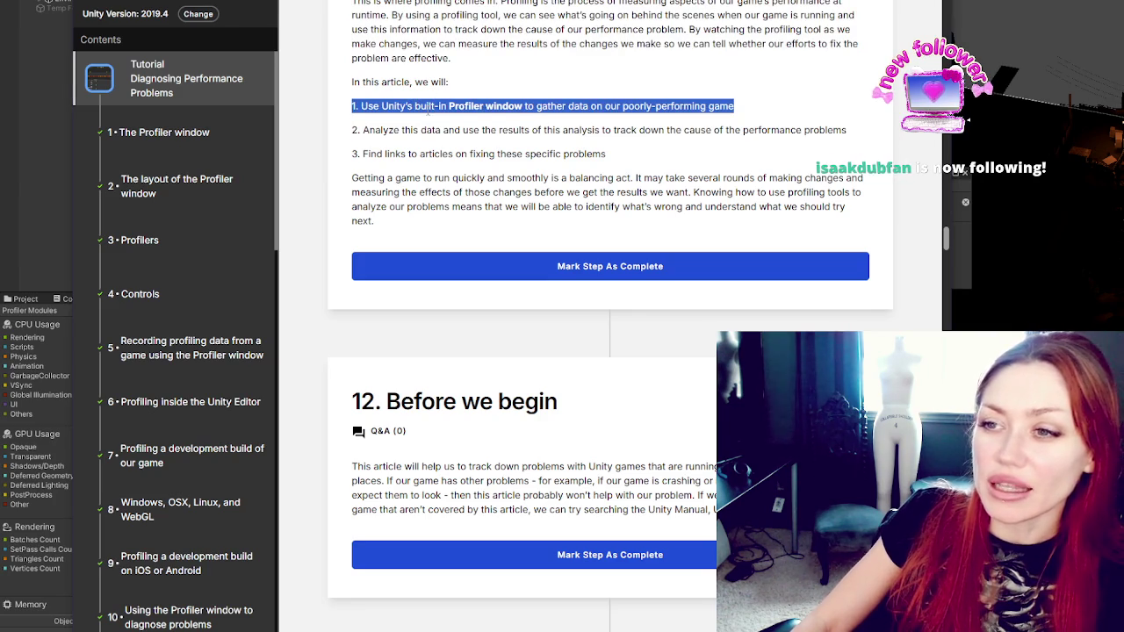
triple_click(405, 105)
triple_click(408, 129)
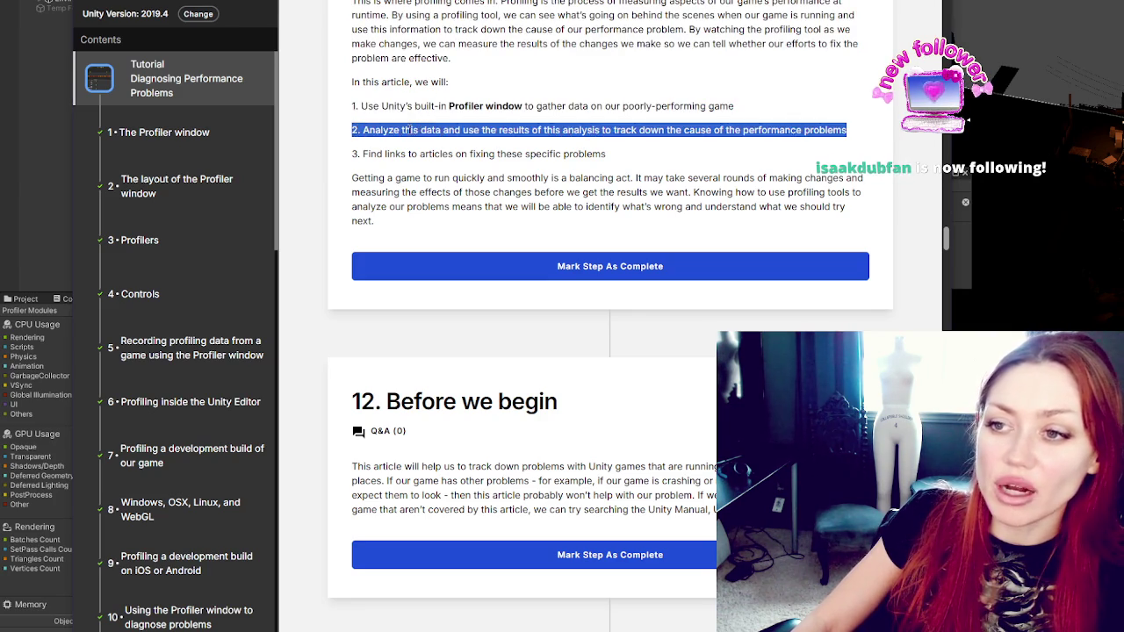
click(410, 153)
triple_click(410, 153)
click(413, 153)
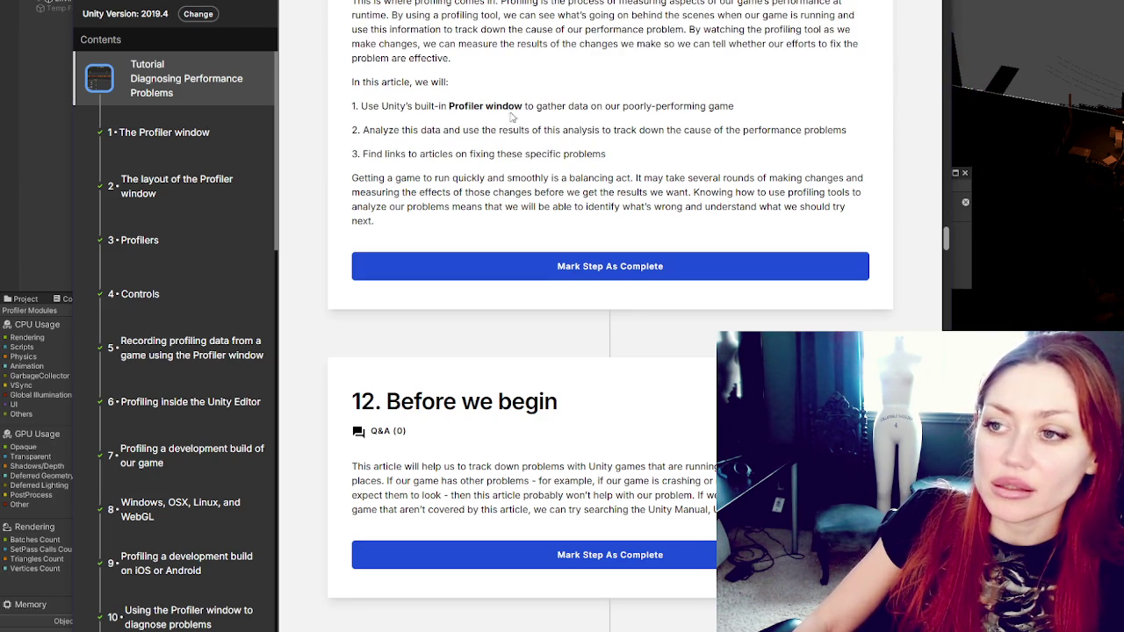
double_click(467, 106)
click(470, 137)
double_click(471, 129)
click(485, 149)
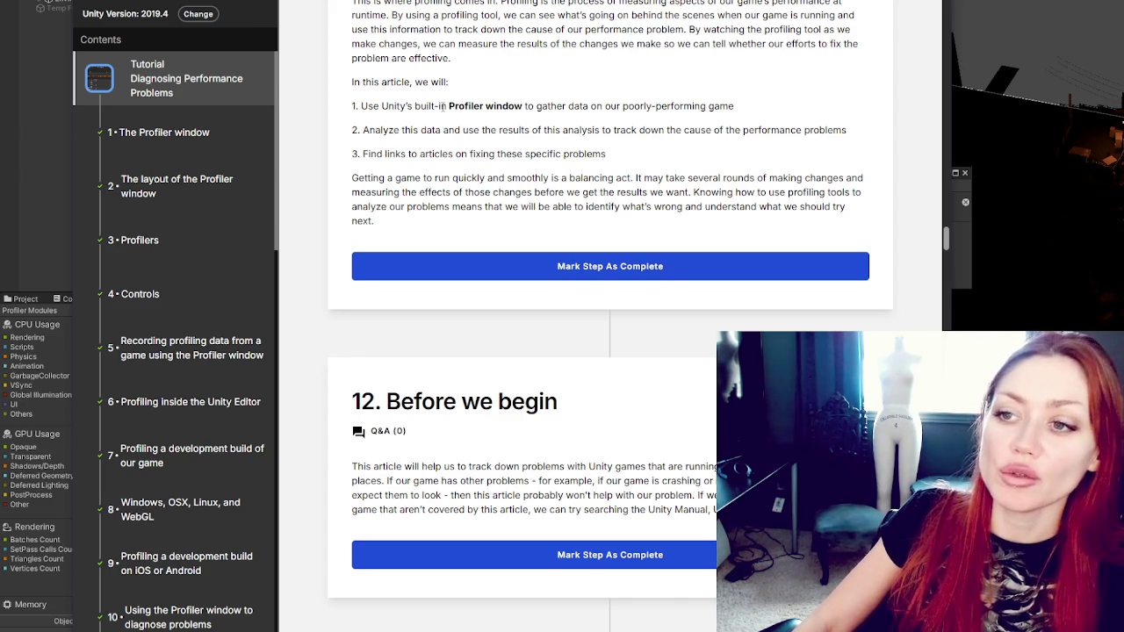
triple_click(442, 105)
double_click(451, 129)
click(468, 155)
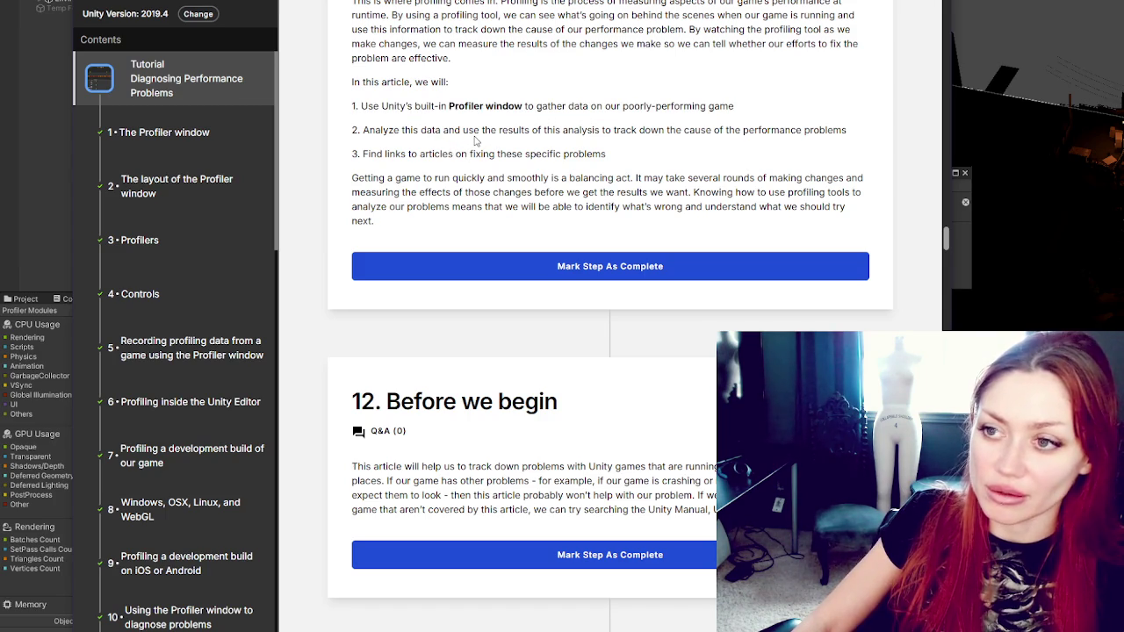
Step: Highlight the intro line through the balancing act paragraph, then scroll toward section 12
mouse_move(360, 82)
mouse_down()
mouse_move(492, 193)
mouse_move(653, 164)
mouse_up()
mouse_move(356, 43)
mouse_down()
mouse_move(344, 47)
mouse_move(673, 177)
mouse_up()
click(633, 173)
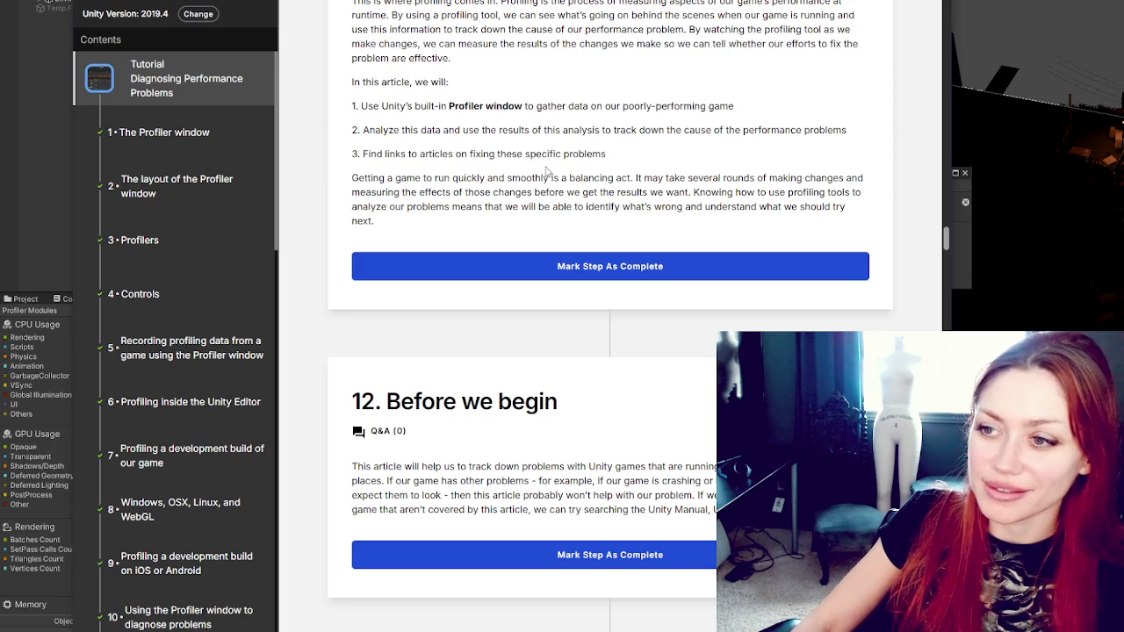
scroll(546, 172, down, 2)
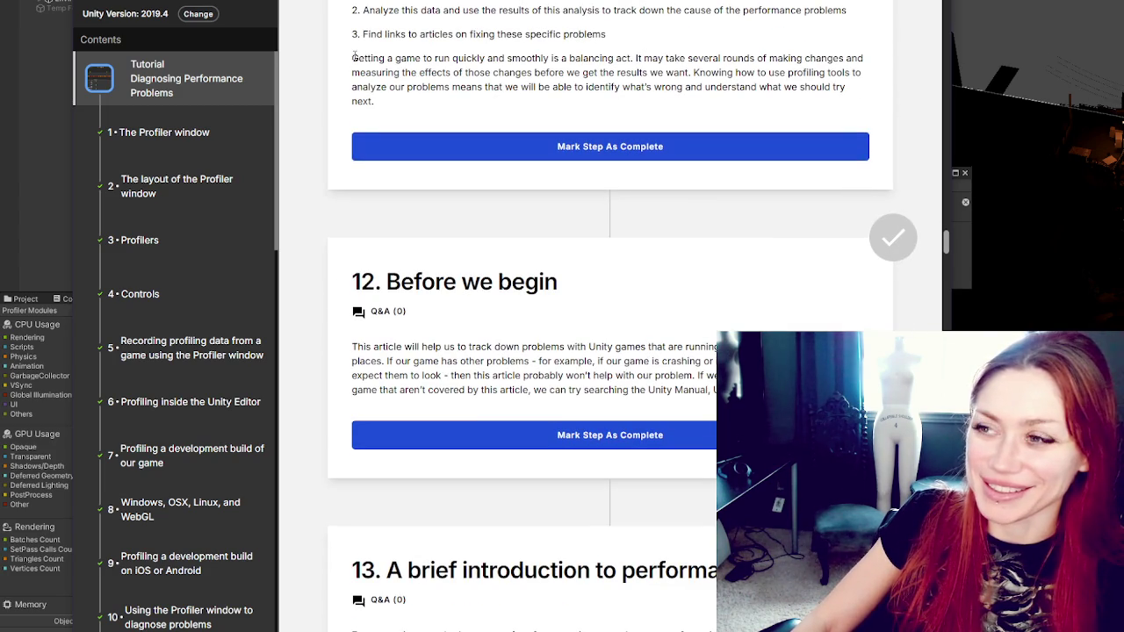
mouse_move(353, 56)
mouse_down()
mouse_move(704, 58)
mouse_move(849, 72)
mouse_move(798, 108)
mouse_move(525, 99)
mouse_move(375, 74)
mouse_move(639, 73)
mouse_move(801, 87)
mouse_move(532, 86)
mouse_move(514, 104)
mouse_move(575, 104)
mouse_up()
scroll(579, 123, down, 3)
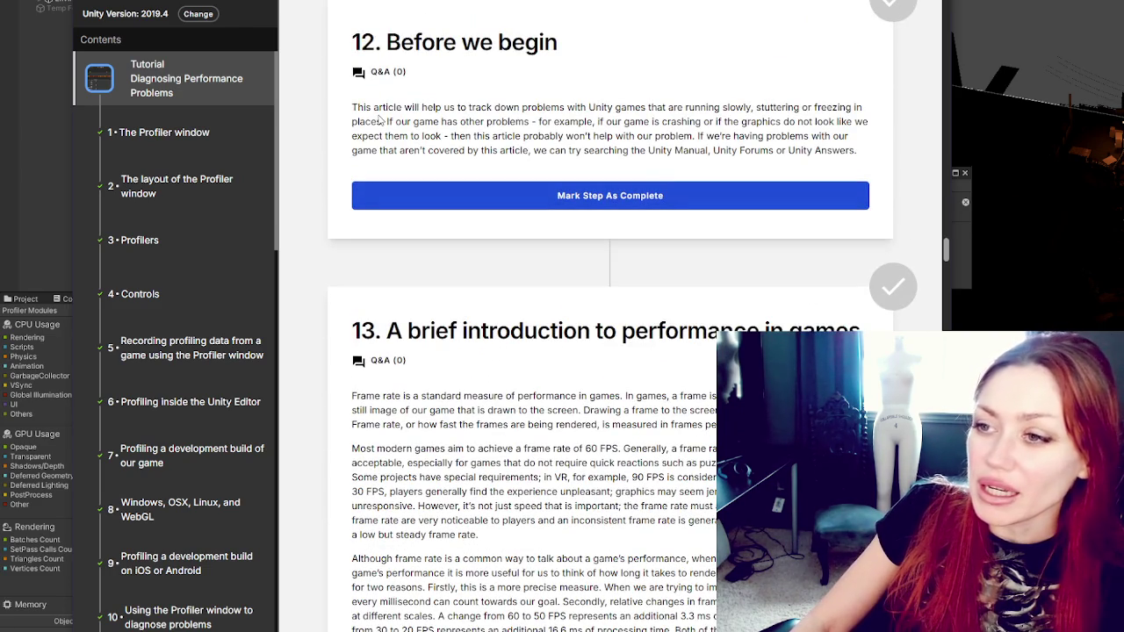
mouse_move(388, 136)
mouse_down()
mouse_move(437, 136)
mouse_move(434, 122)
mouse_move(443, 137)
mouse_move(548, 137)
mouse_move(577, 150)
mouse_up()
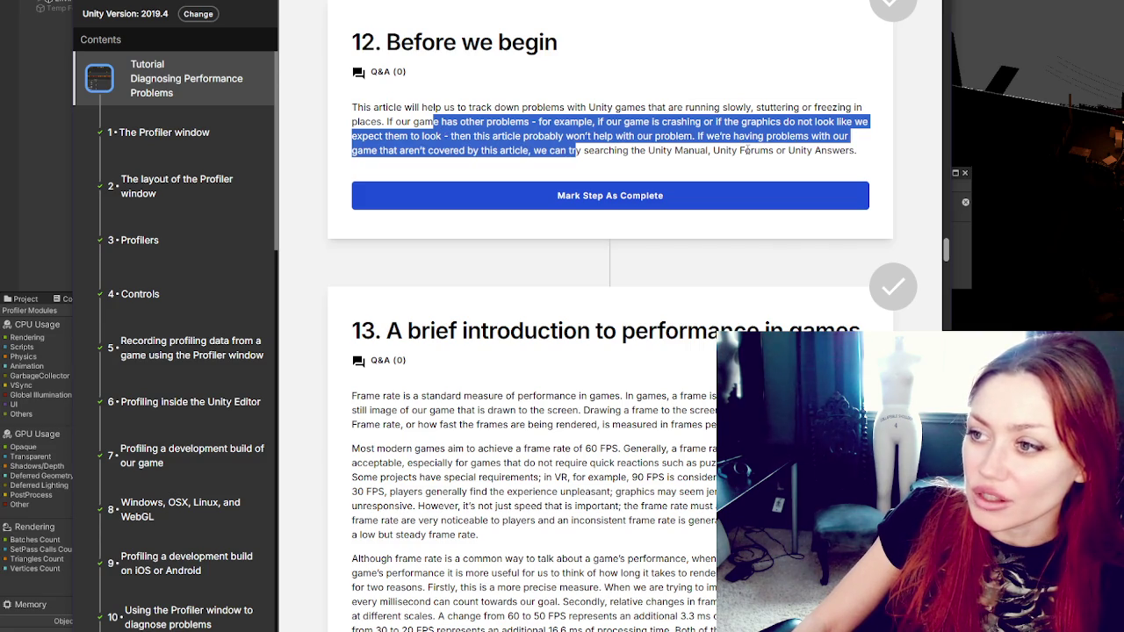
scroll(660, 187, down, 4)
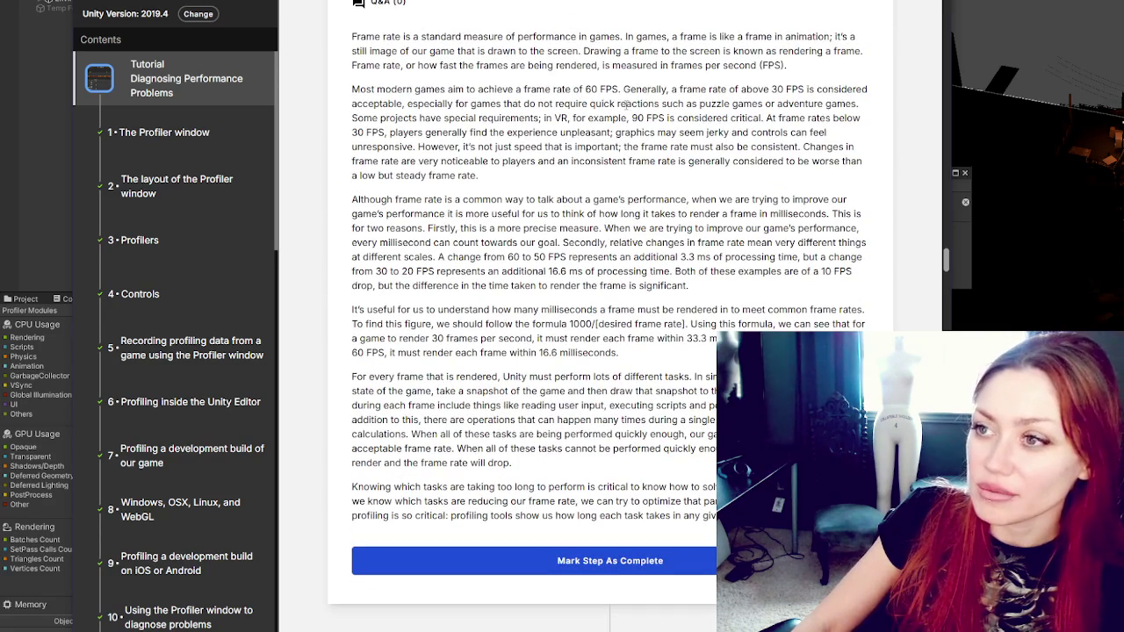
scroll(572, 103, down, 4)
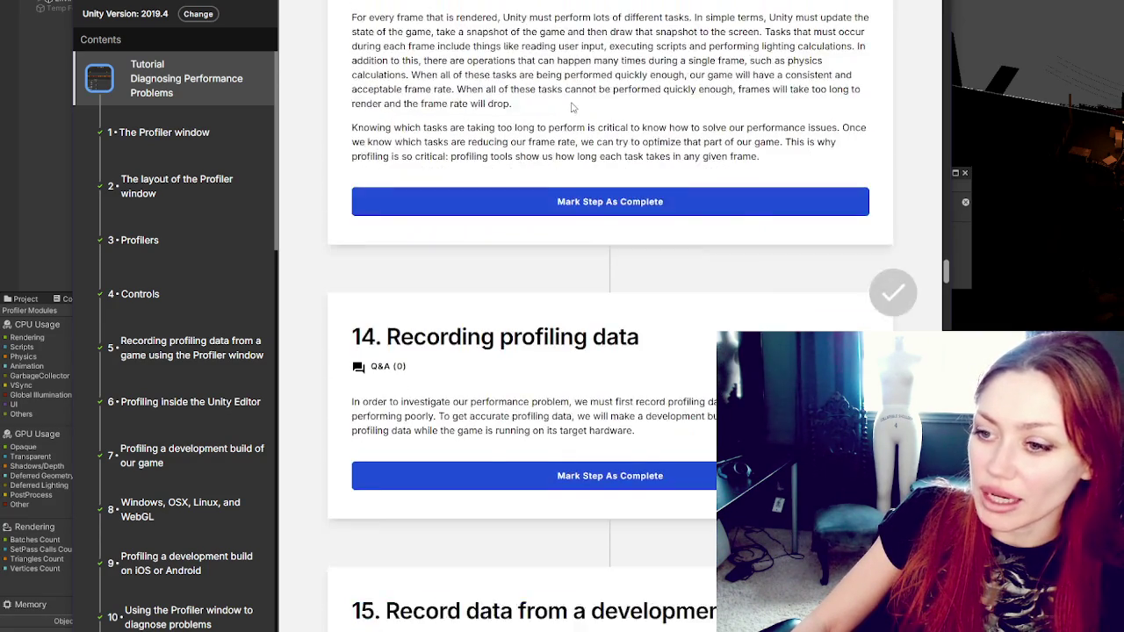
scroll(575, 101, up, 4)
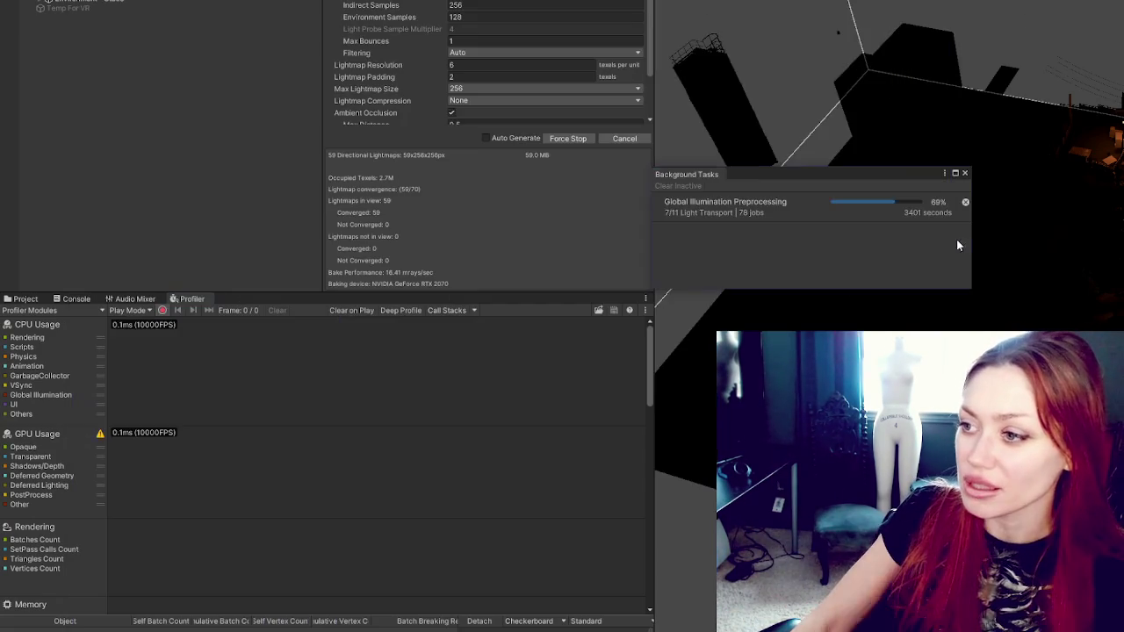
Step: Move the Global Illumination progress panel (69%) further right and return to the tutorial
mouse_move(869, 175)
mouse_down()
mouse_move(1042, 162)
mouse_move(1123, 108)
mouse_move(937, 145)
mouse_move(965, 210)
mouse_up()
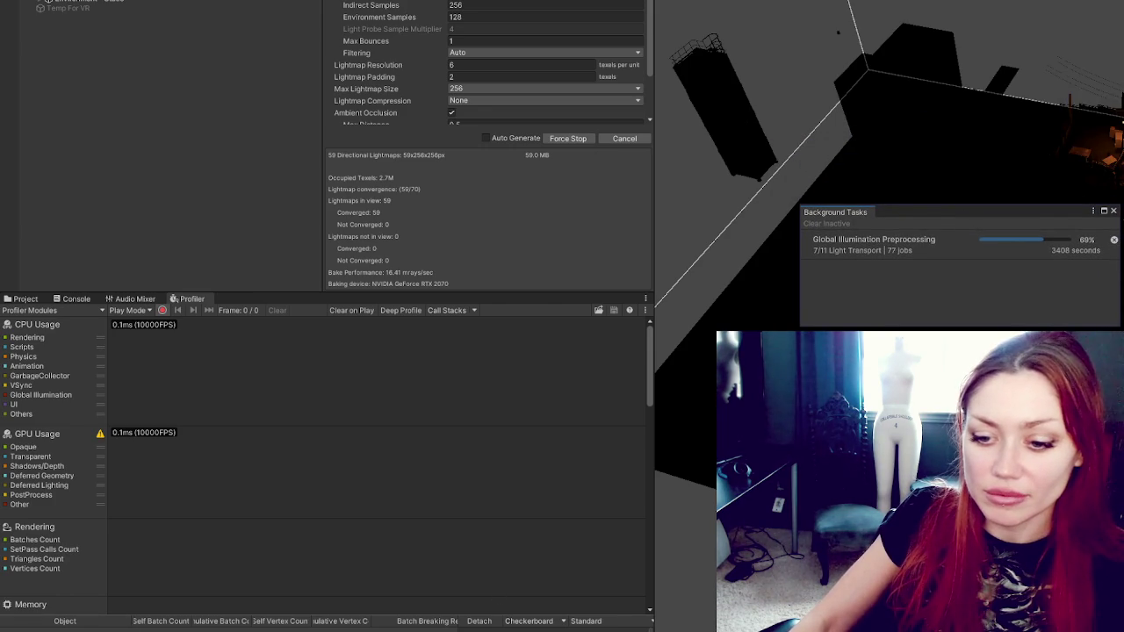
click(193, 625)
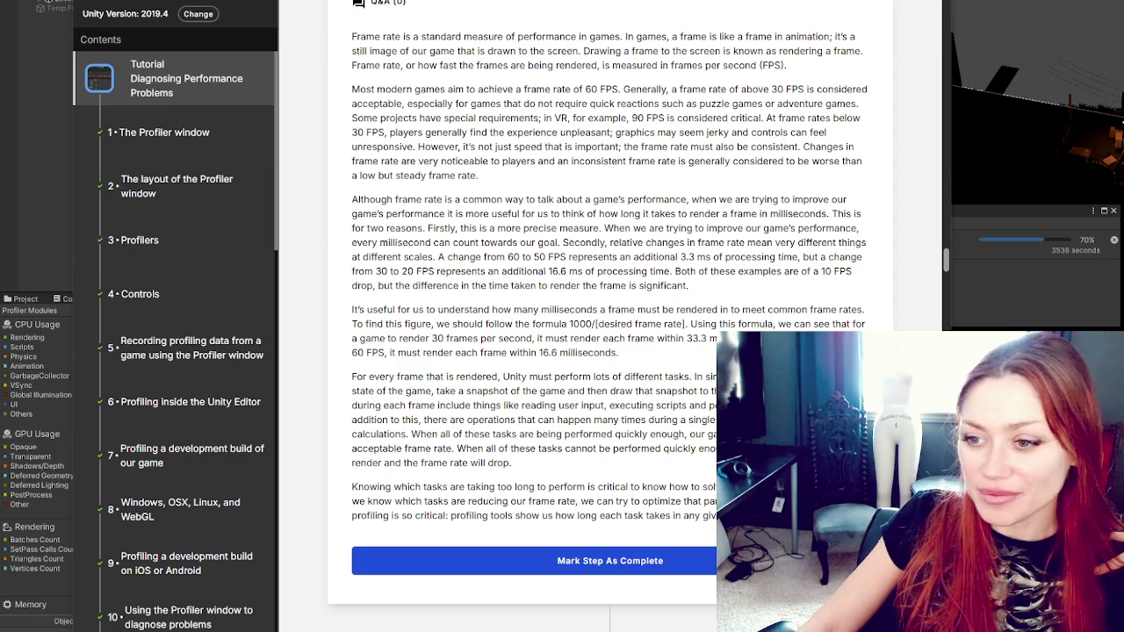
scroll(593, 200, down, 2)
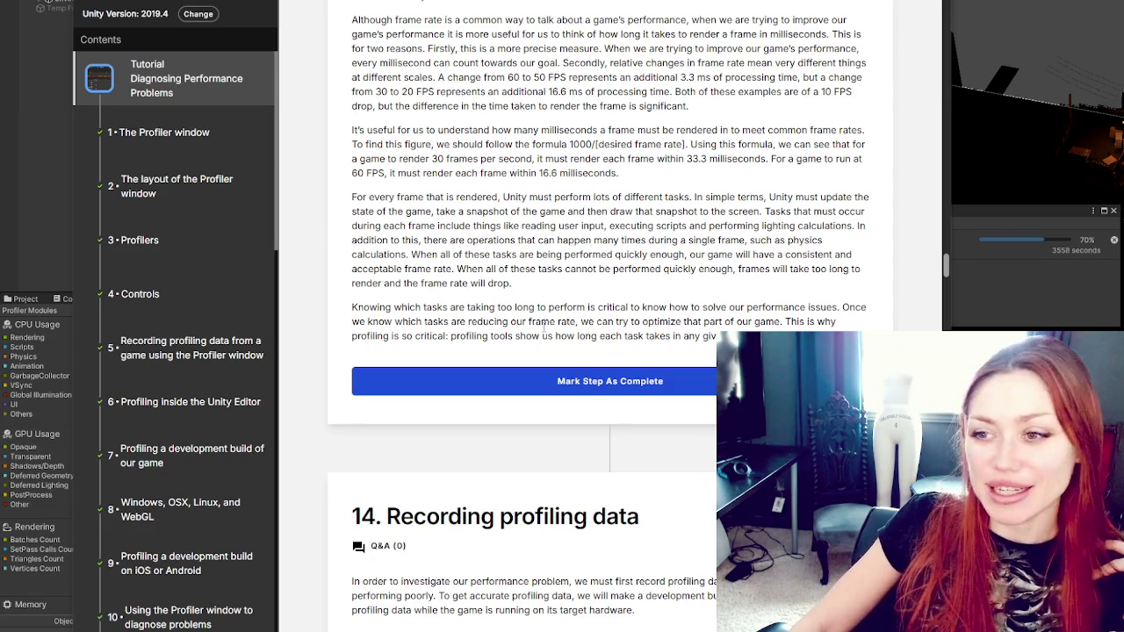
scroll(658, 244, up, 1)
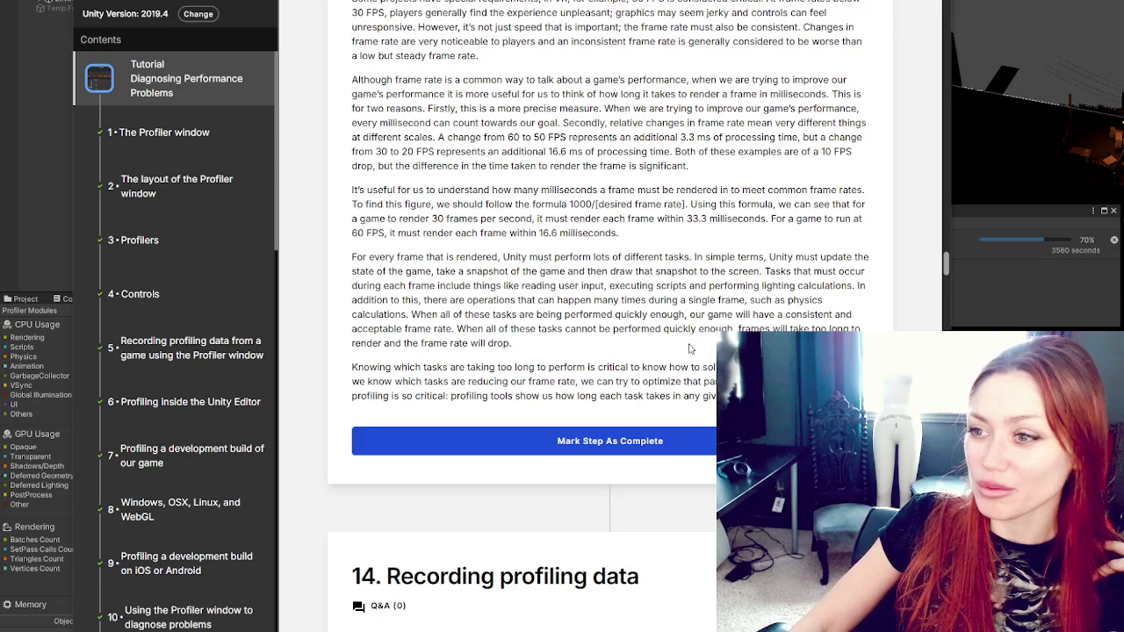
scroll(571, 263, down, 1)
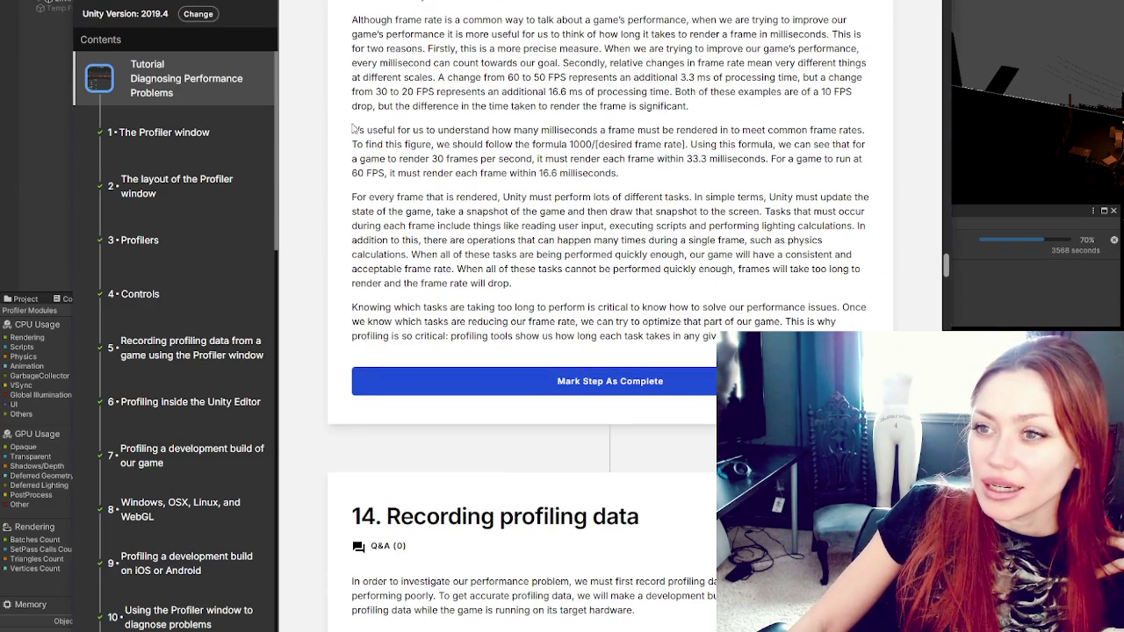
mouse_move(352, 129)
mouse_down()
mouse_move(848, 130)
mouse_move(299, 132)
mouse_move(367, 144)
mouse_move(790, 147)
mouse_move(397, 158)
mouse_move(715, 178)
mouse_move(669, 159)
mouse_move(776, 172)
mouse_move(391, 173)
mouse_move(558, 173)
mouse_up()
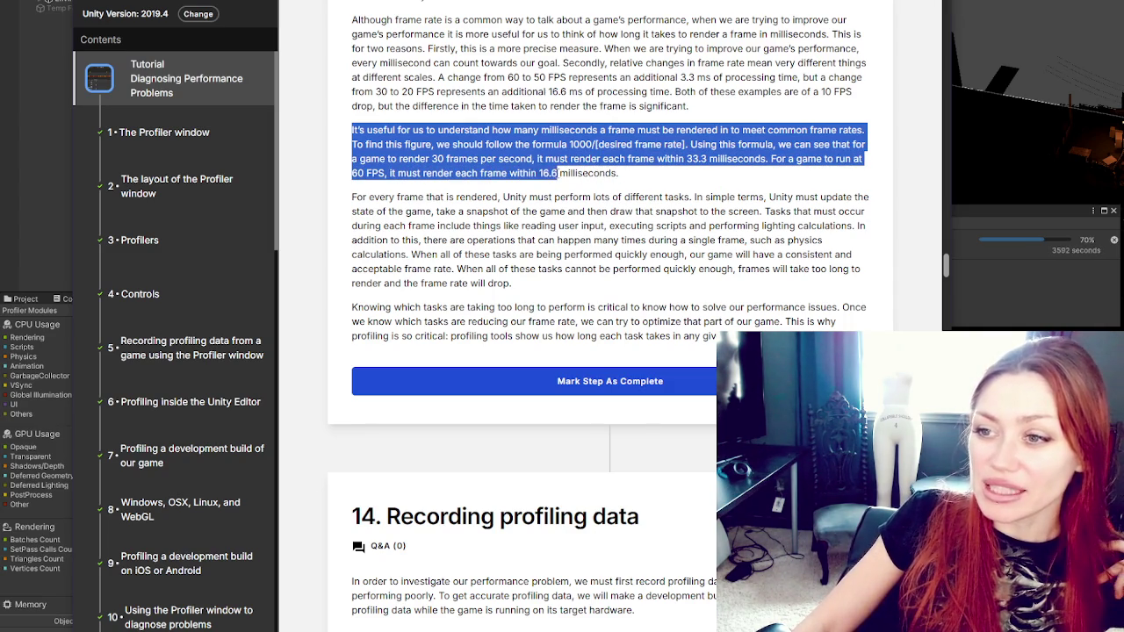
drag(630, 173, 762, 161)
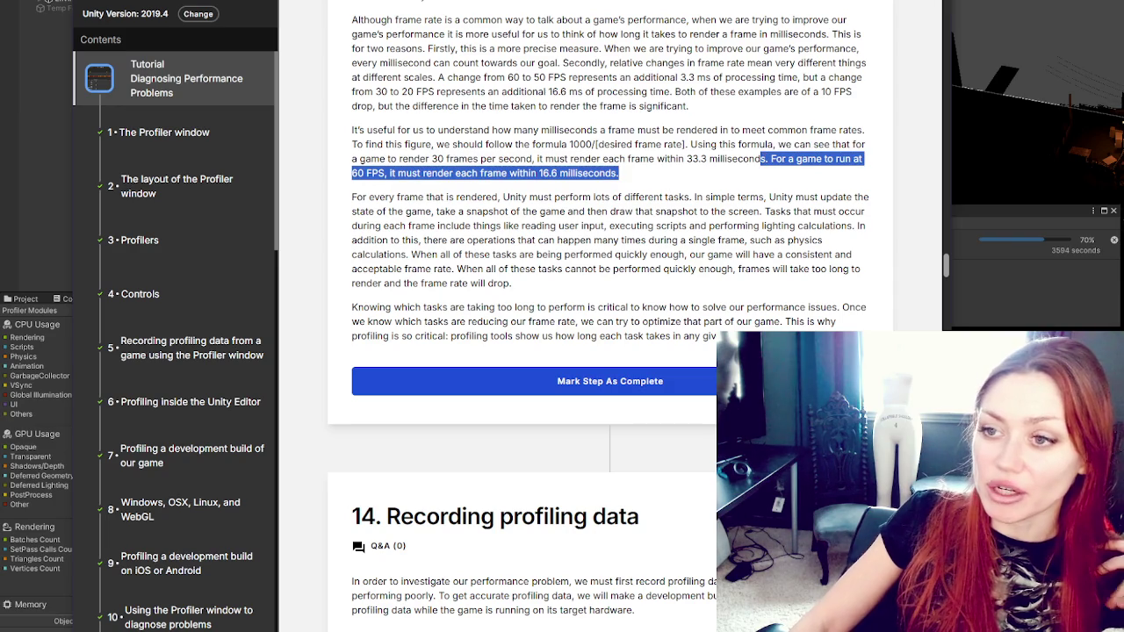
scroll(405, 27, up, 1)
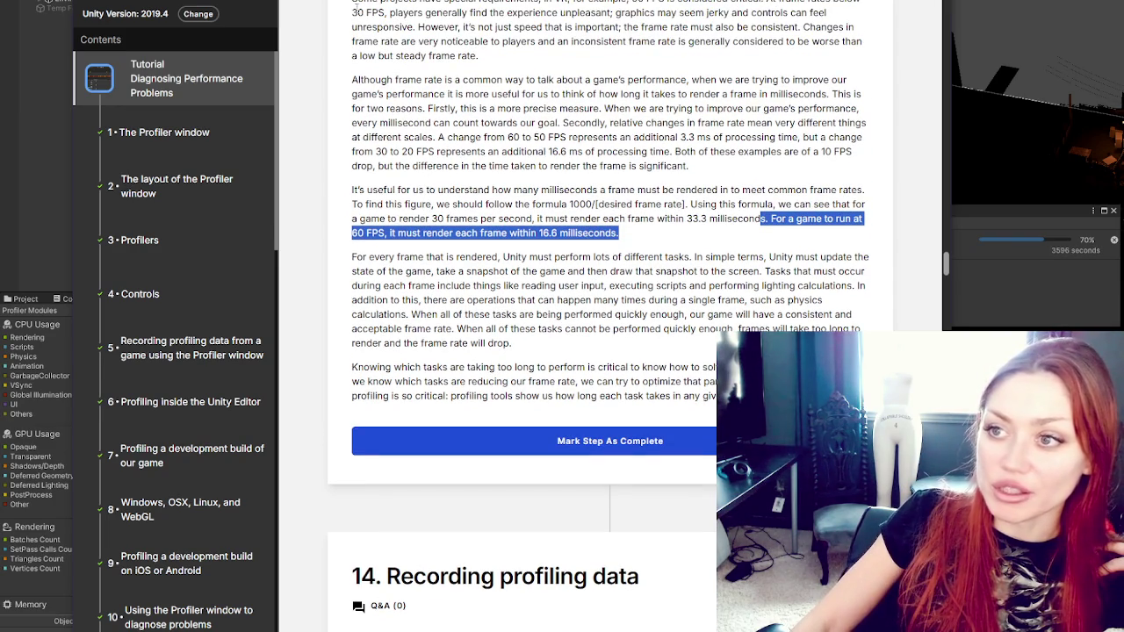
scroll(578, 183, down, 1)
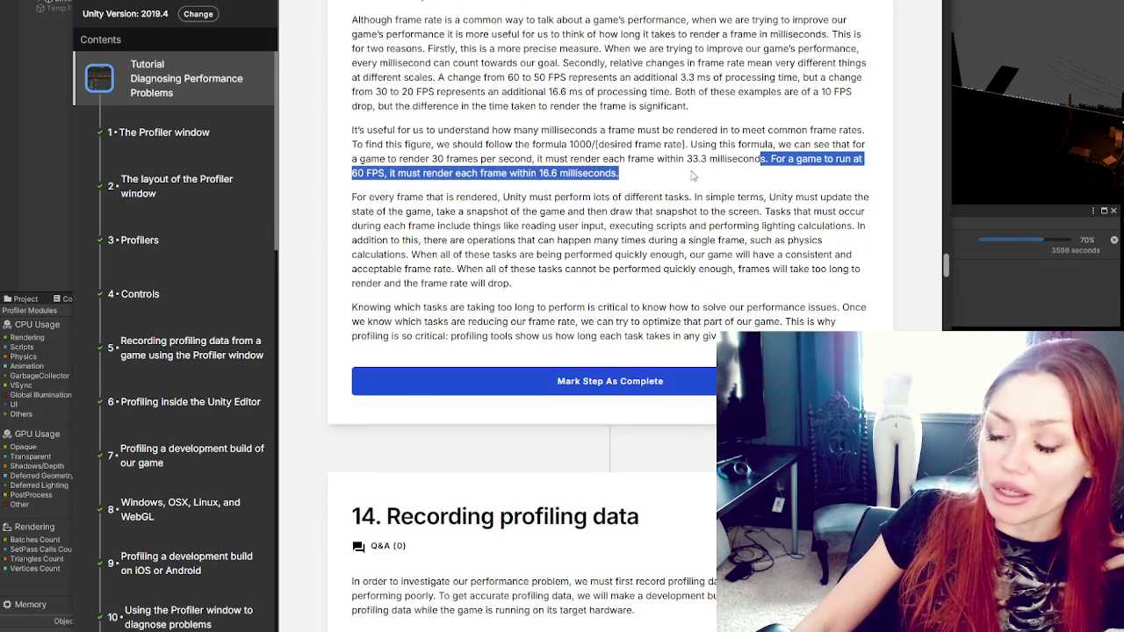
drag(428, 158, 537, 158)
drag(352, 172, 382, 172)
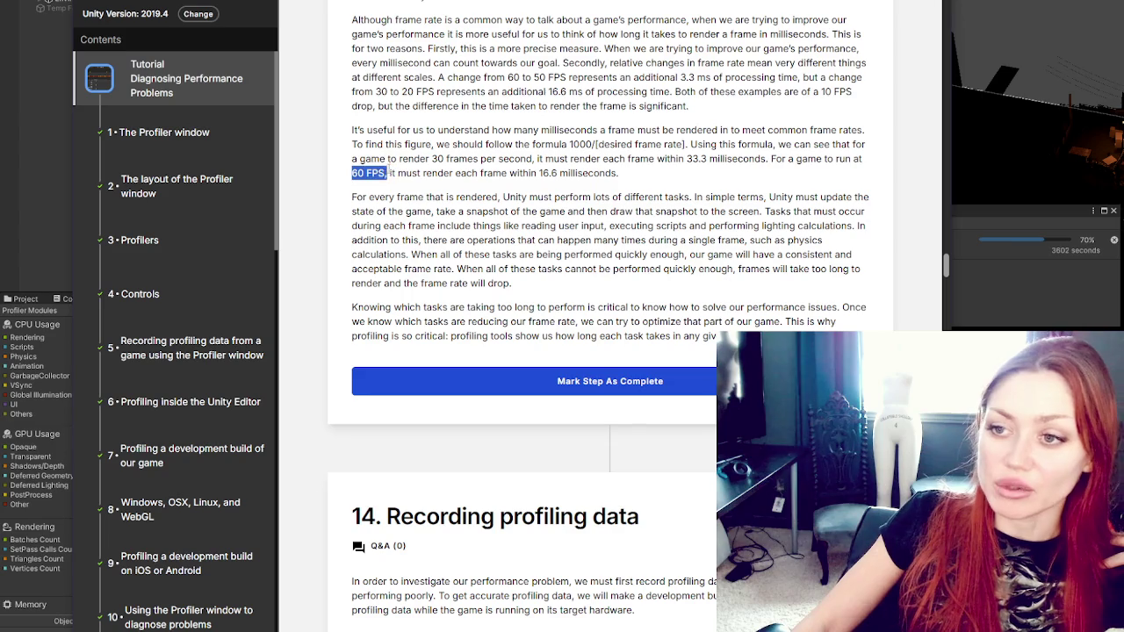
scroll(409, 95, down, 2)
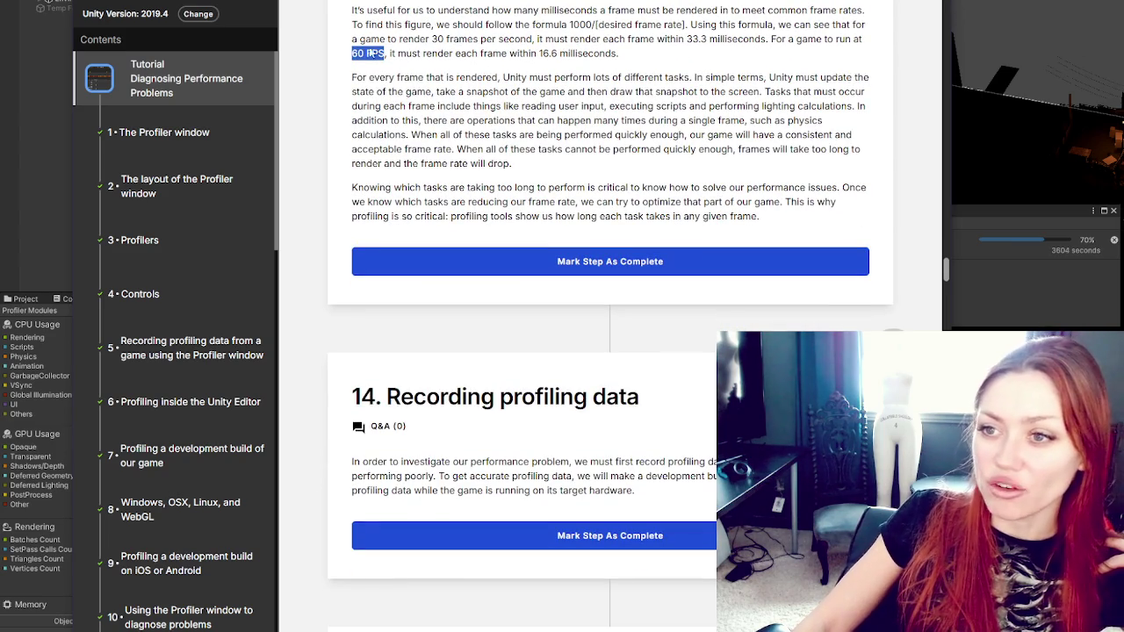
drag(430, 38, 532, 38)
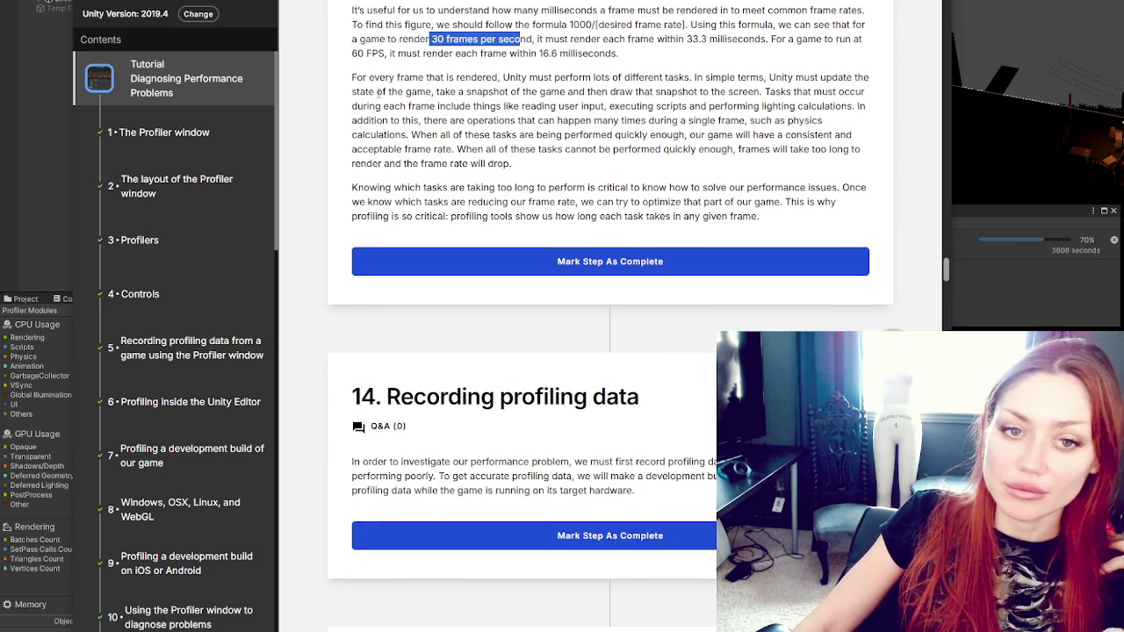
click(379, 91)
drag(352, 53, 425, 53)
click(367, 112)
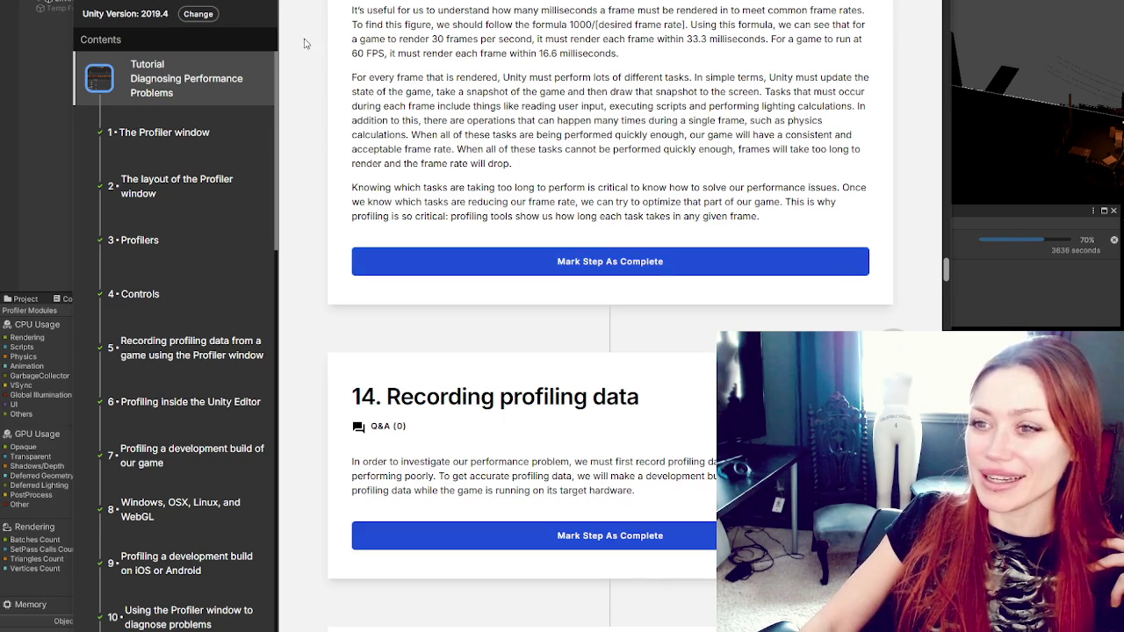
Step: Highlight the first lines of the 'For every frame that is rendered' paragraph
mouse_move(351, 77)
mouse_down()
mouse_move(768, 77)
mouse_move(592, 120)
mouse_move(409, 105)
mouse_move(448, 91)
mouse_move(599, 92)
mouse_move(649, 105)
mouse_move(828, 92)
mouse_move(685, 135)
mouse_move(392, 120)
mouse_move(395, 106)
mouse_move(530, 105)
mouse_move(588, 118)
mouse_move(612, 107)
mouse_up()
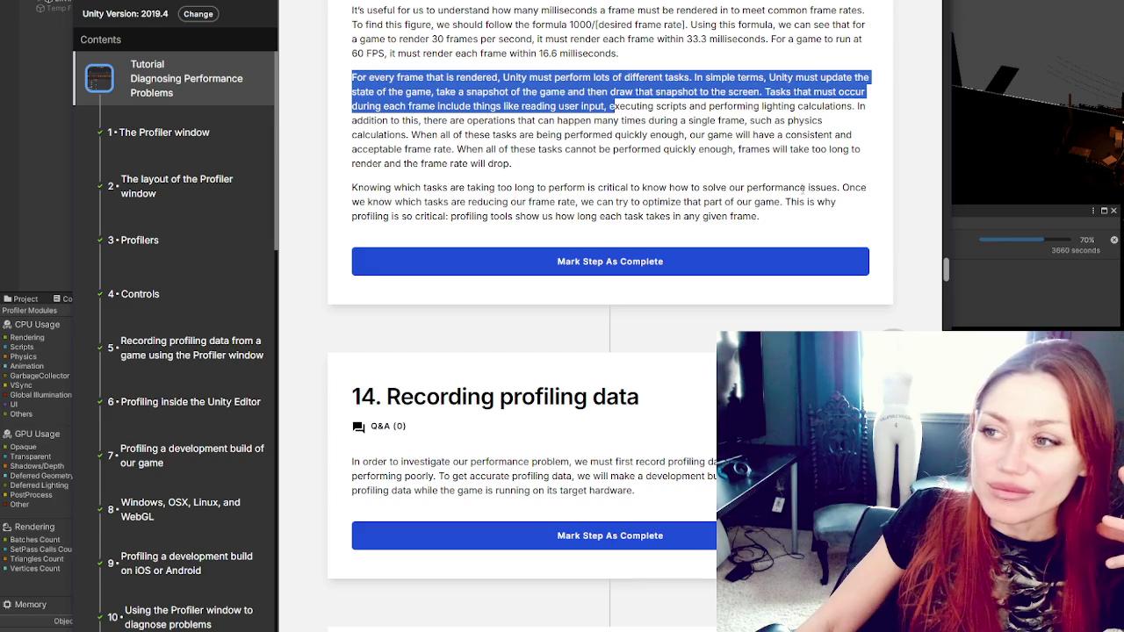
click(922, 183)
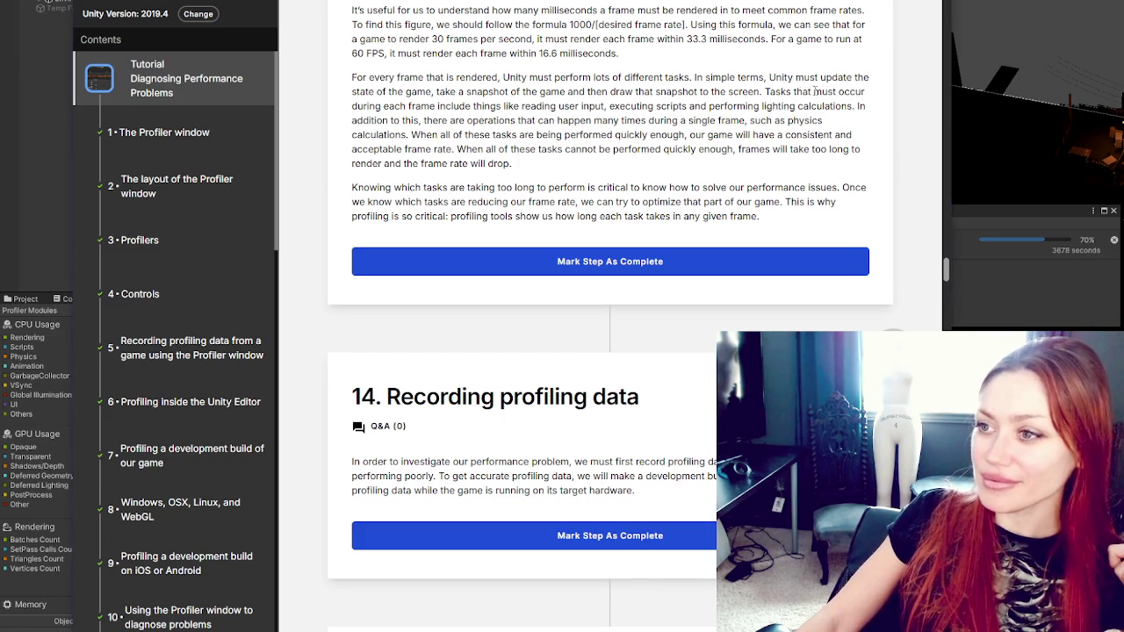
mouse_move(769, 77)
mouse_down()
mouse_move(460, 92)
mouse_move(504, 106)
mouse_move(786, 92)
mouse_move(389, 106)
mouse_move(616, 106)
mouse_move(729, 120)
mouse_move(762, 106)
mouse_move(876, 111)
mouse_move(427, 120)
mouse_move(456, 134)
mouse_move(748, 120)
mouse_move(430, 123)
mouse_move(411, 136)
mouse_move(842, 134)
mouse_move(437, 149)
mouse_move(744, 149)
mouse_move(590, 187)
mouse_move(514, 172)
mouse_move(525, 169)
mouse_up()
click(525, 168)
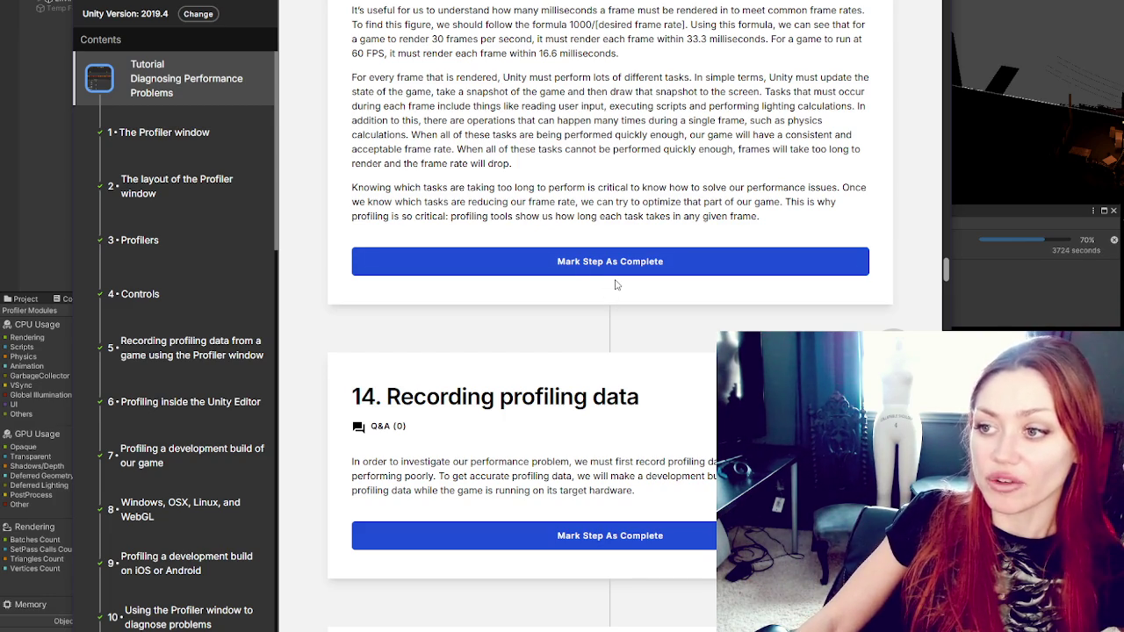
click(621, 270)
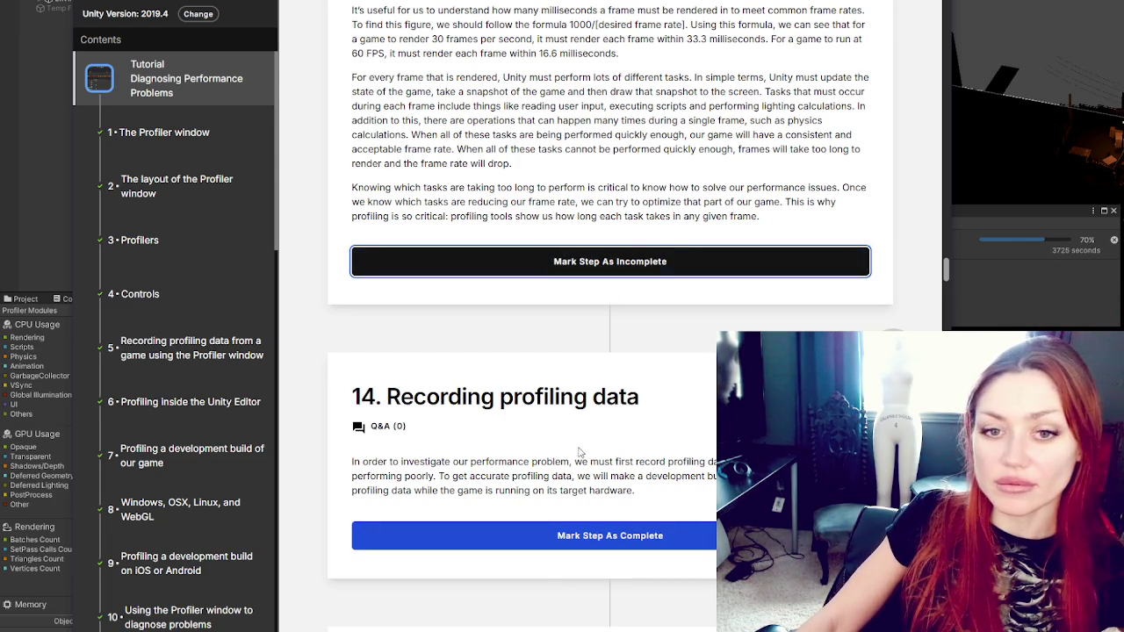
Step: Scroll down to step 15, Record data from a development build of our game
scroll(603, 382, down, 1)
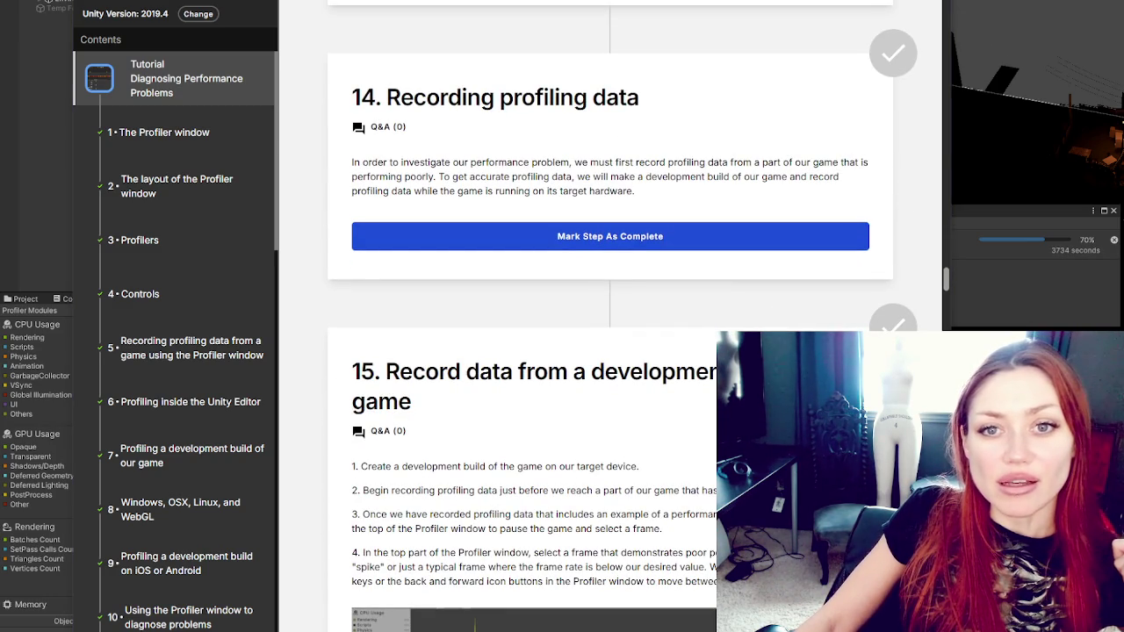
scroll(635, 200, down, 2)
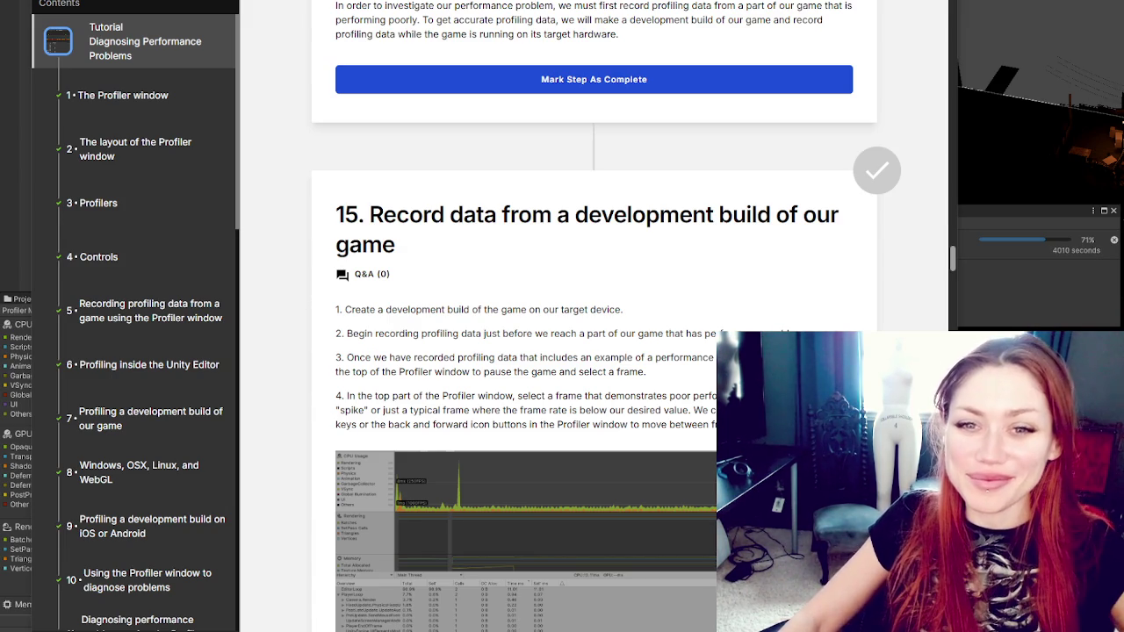
scroll(615, 163, down, 1)
scroll(587, 167, up, 1)
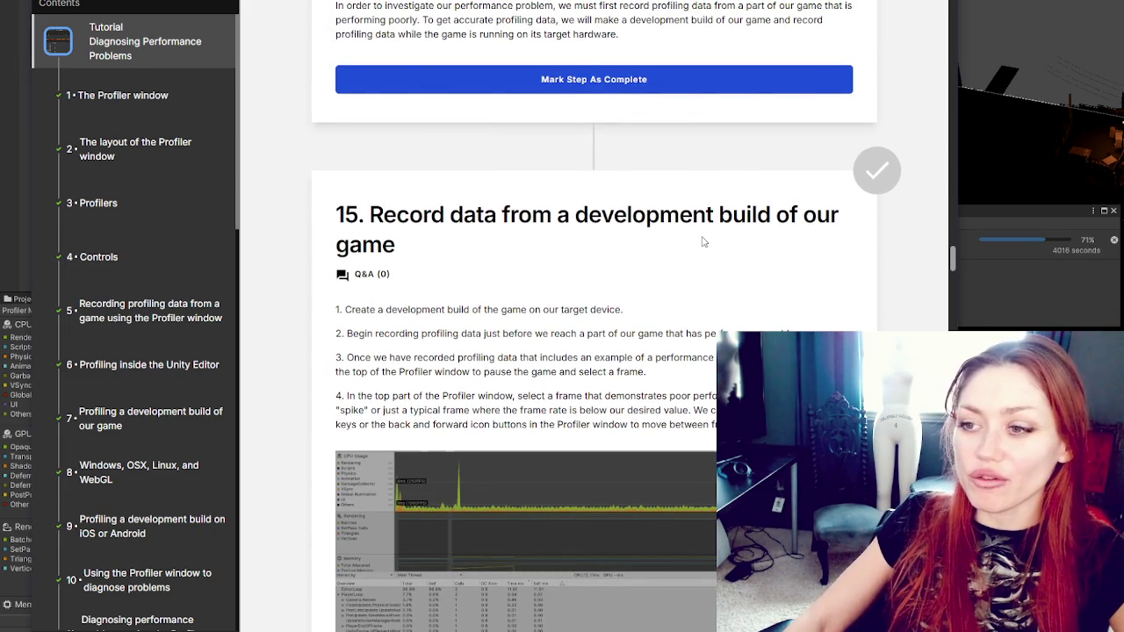
scroll(689, 235, up, 1)
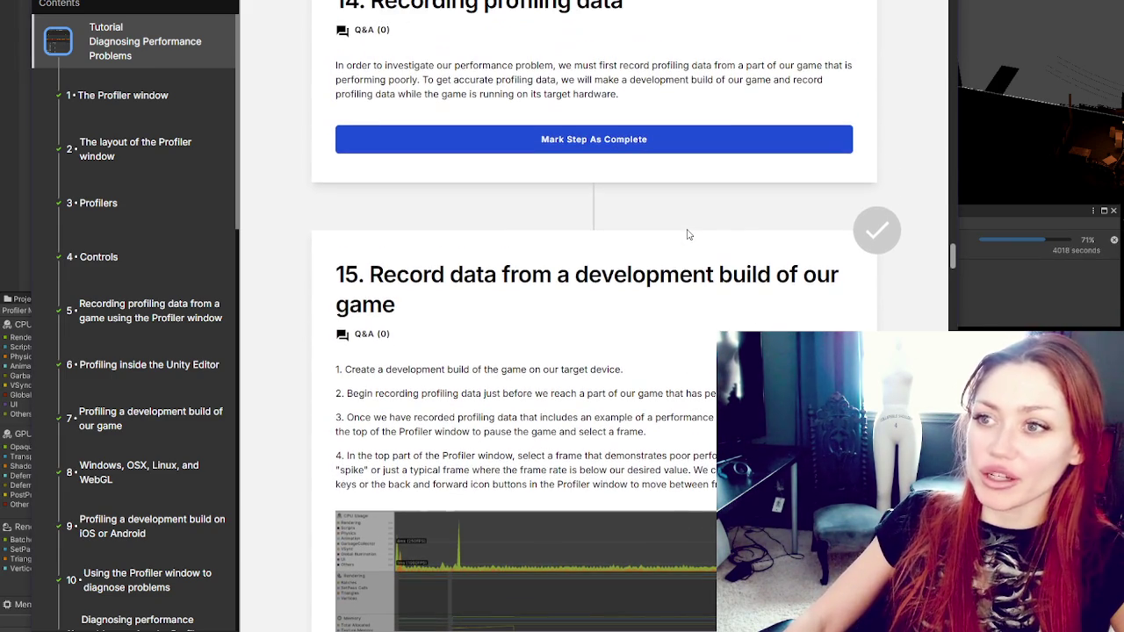
scroll(650, 175, down, 2)
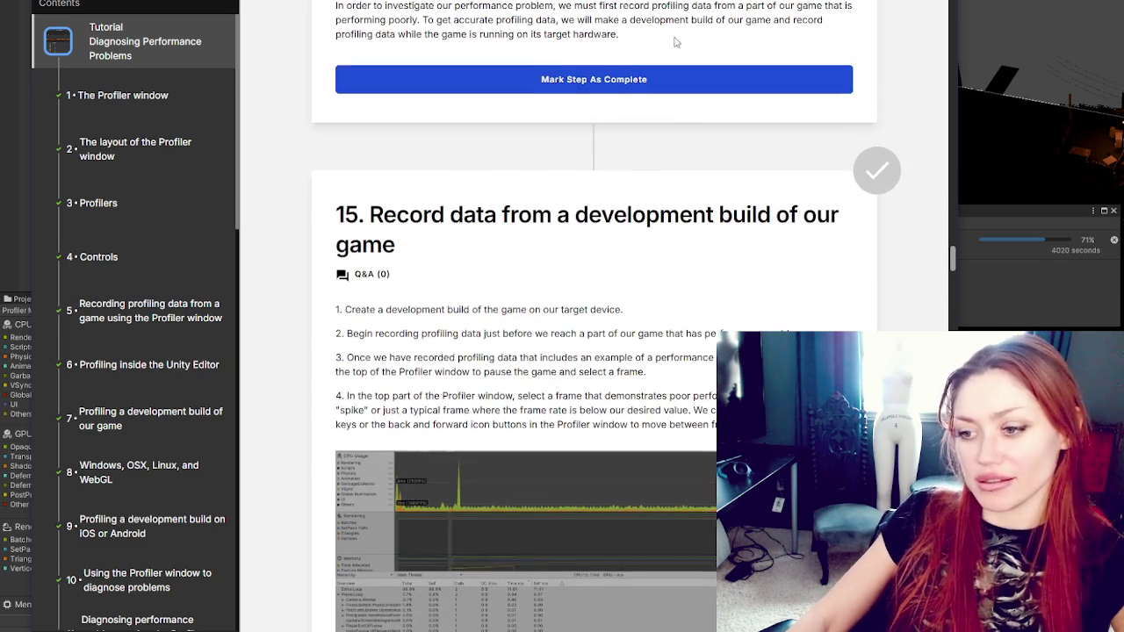
scroll(694, 100, up, 2)
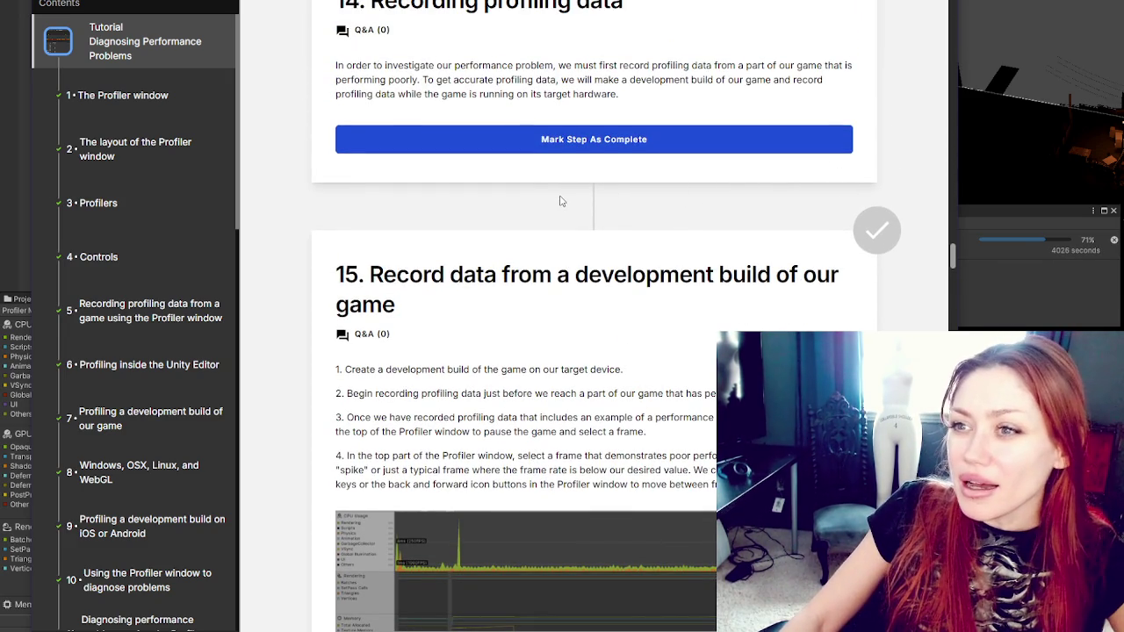
drag(339, 65, 648, 66)
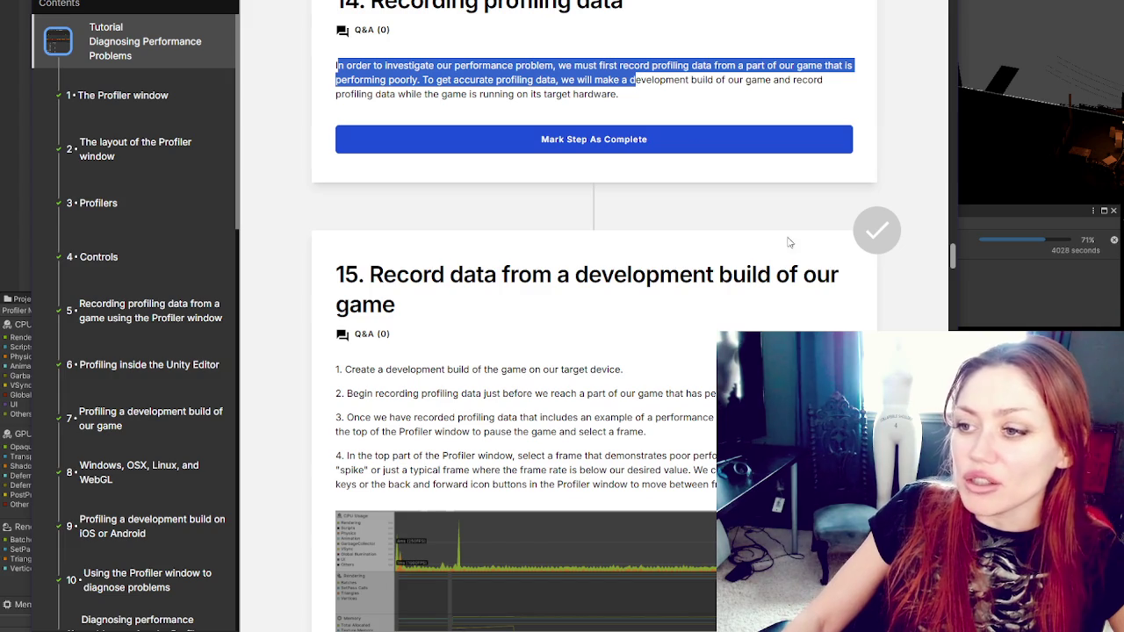
scroll(790, 243, down, 2)
scroll(817, 272, up, 6)
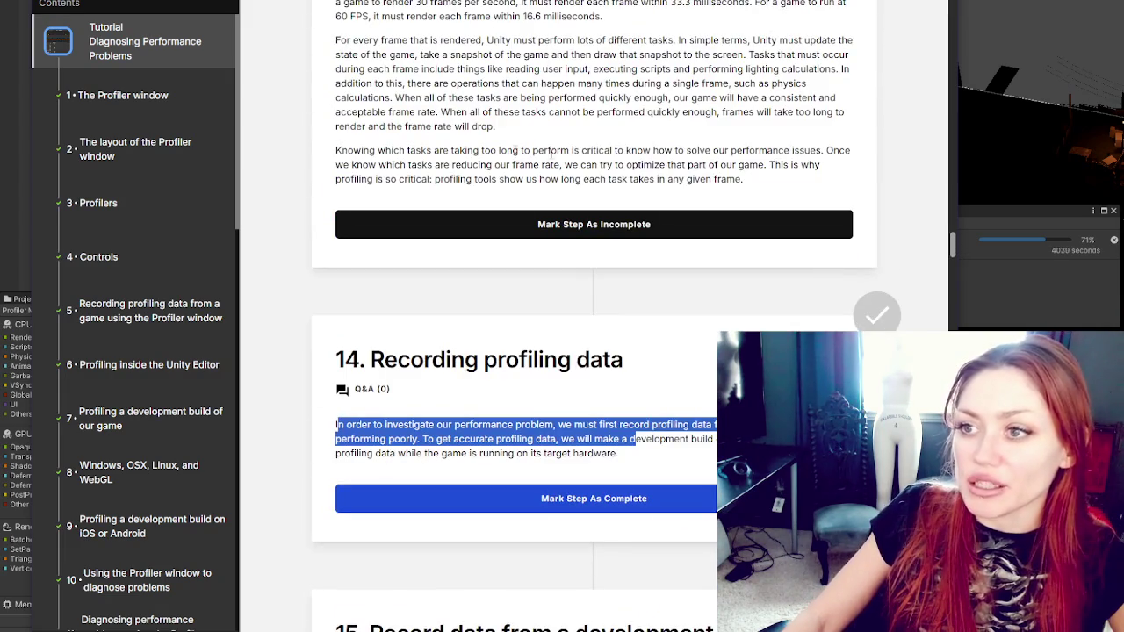
mouse_move(338, 4)
mouse_down()
mouse_move(545, 40)
mouse_move(693, 149)
mouse_move(784, 178)
mouse_up()
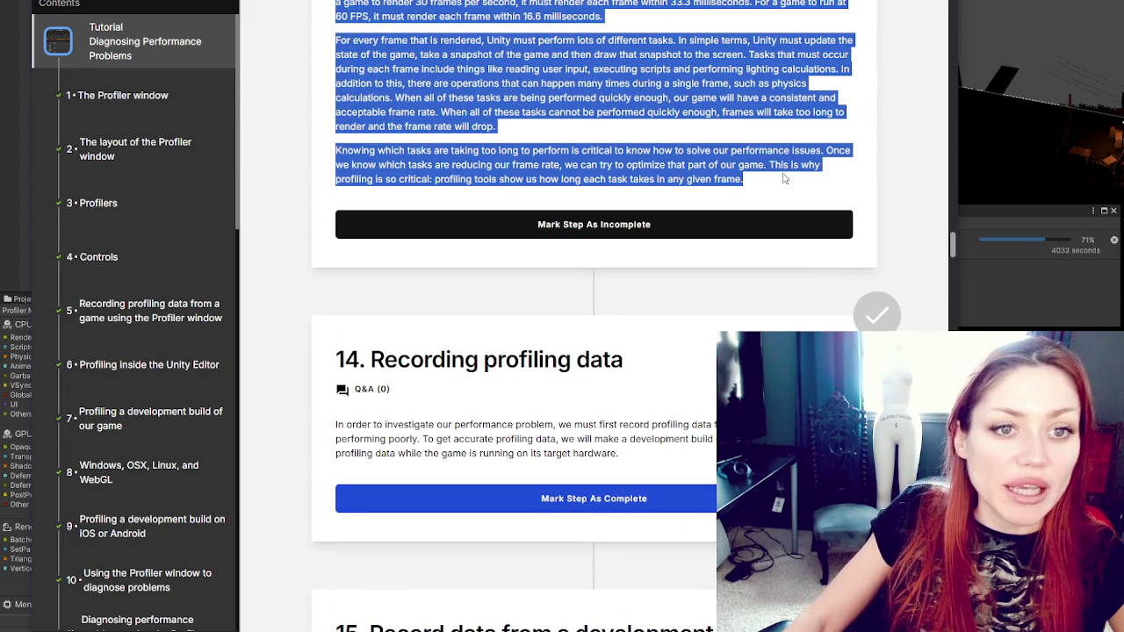
scroll(667, 279, down, 3)
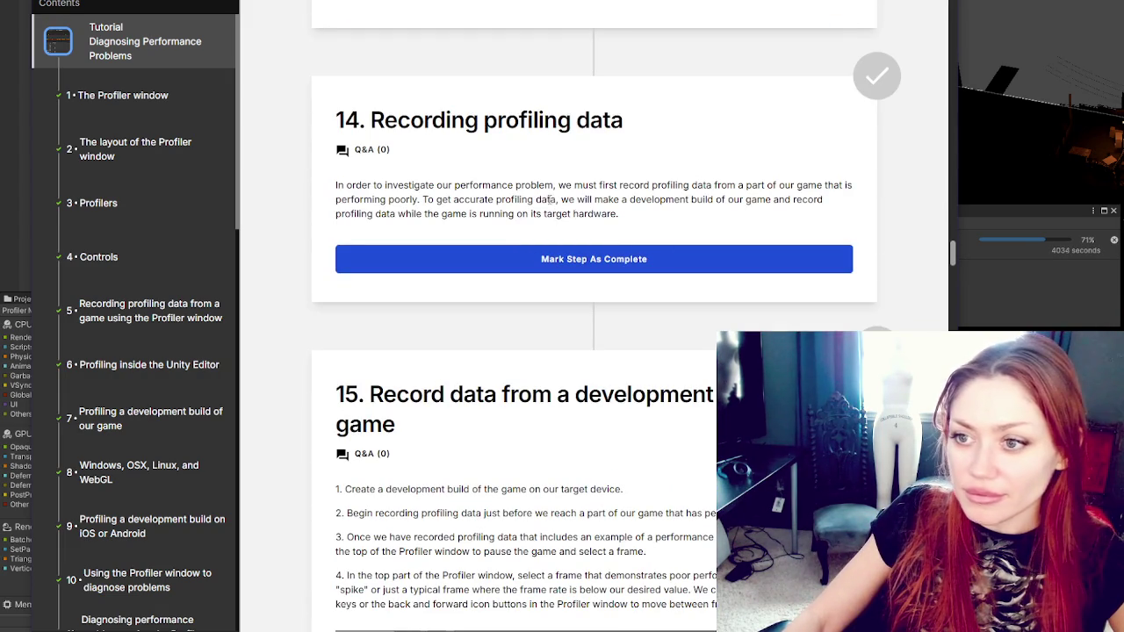
mouse_move(350, 185)
mouse_down()
mouse_move(851, 185)
mouse_move(431, 185)
mouse_move(434, 199)
mouse_up()
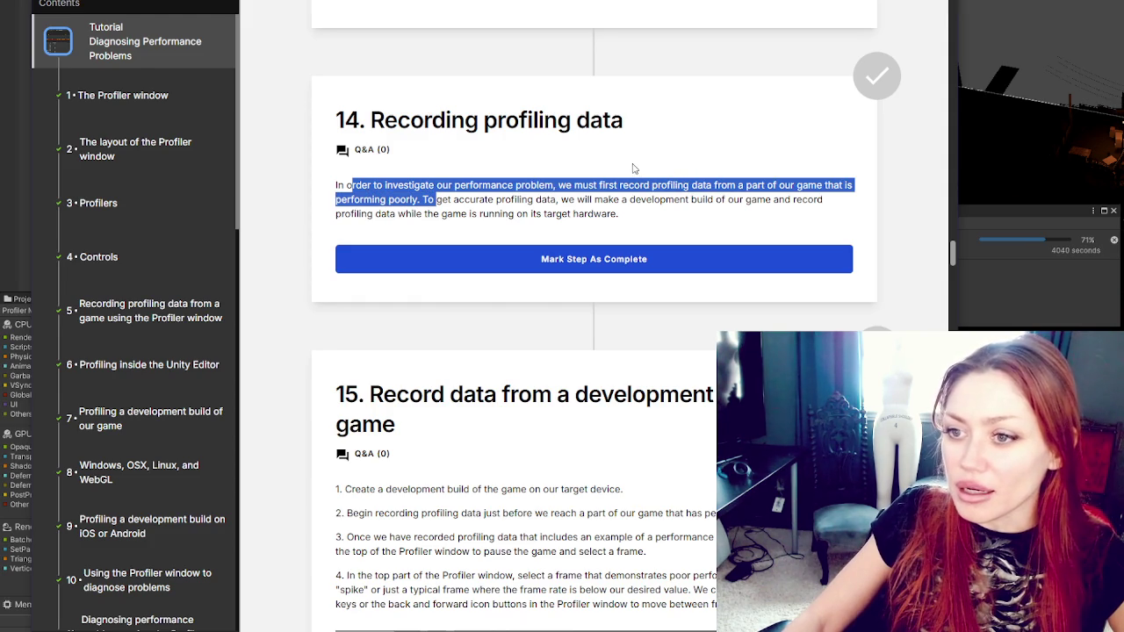
Step: Highlight step 15's heading and its first three numbered instructions
scroll(631, 141, down, 4)
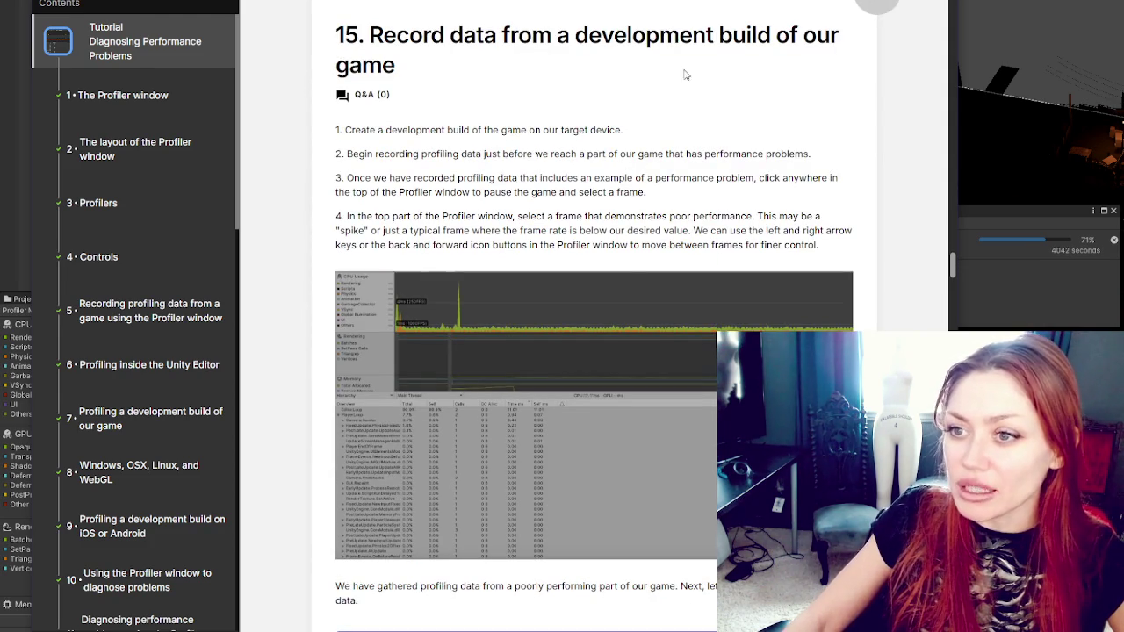
drag(369, 37, 609, 49)
mouse_move(344, 123)
mouse_down()
mouse_move(574, 151)
mouse_move(633, 174)
mouse_up()
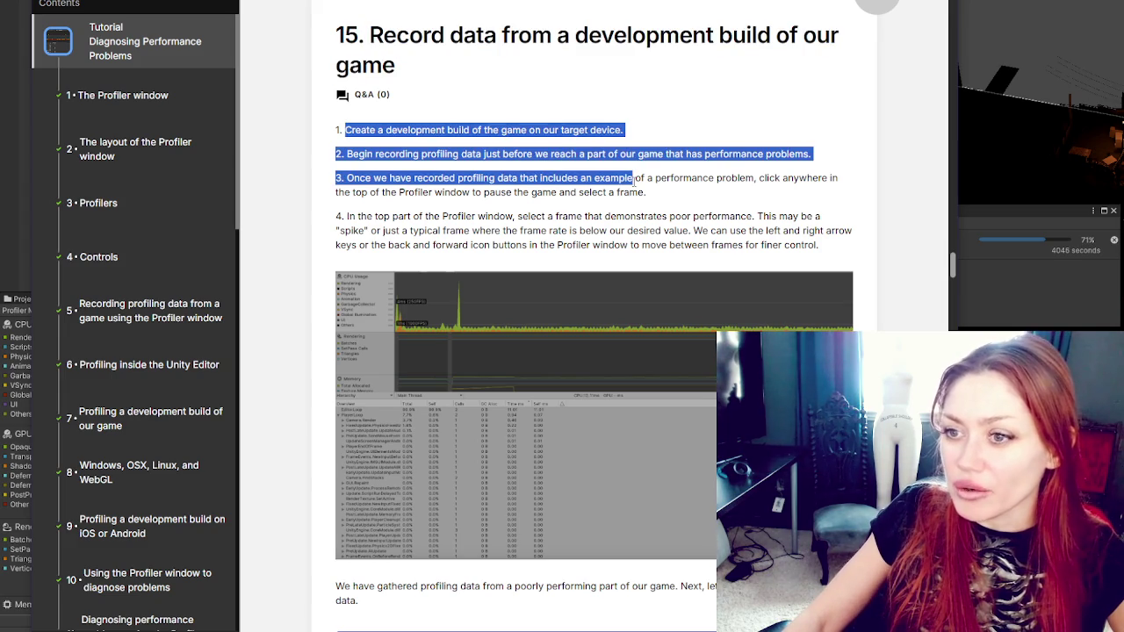
scroll(553, 206, down, 1)
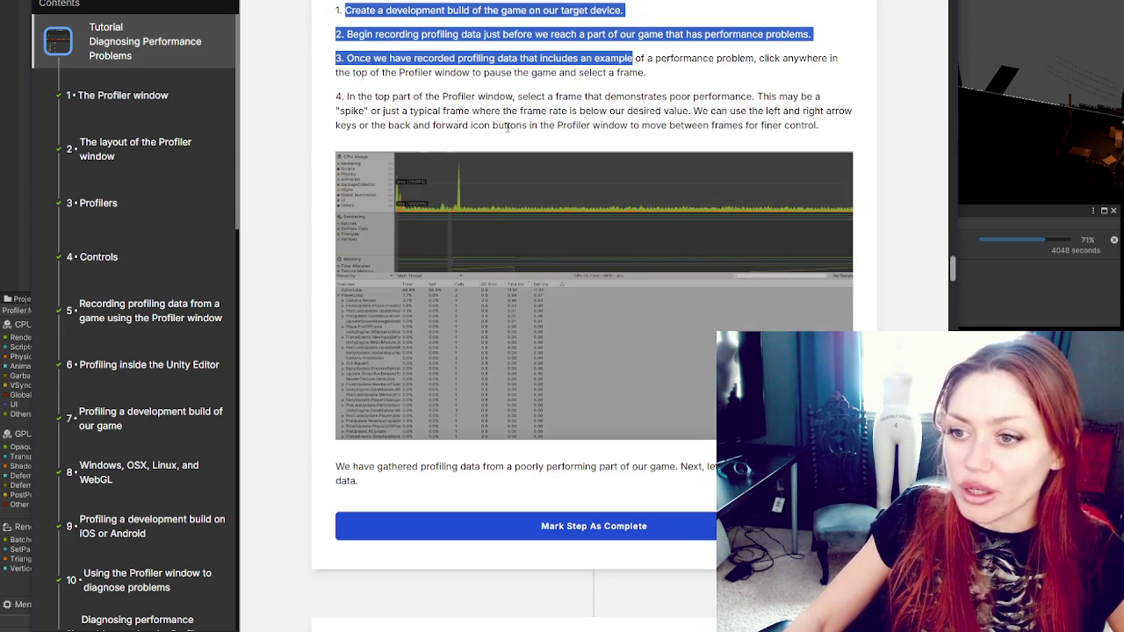
click(487, 87)
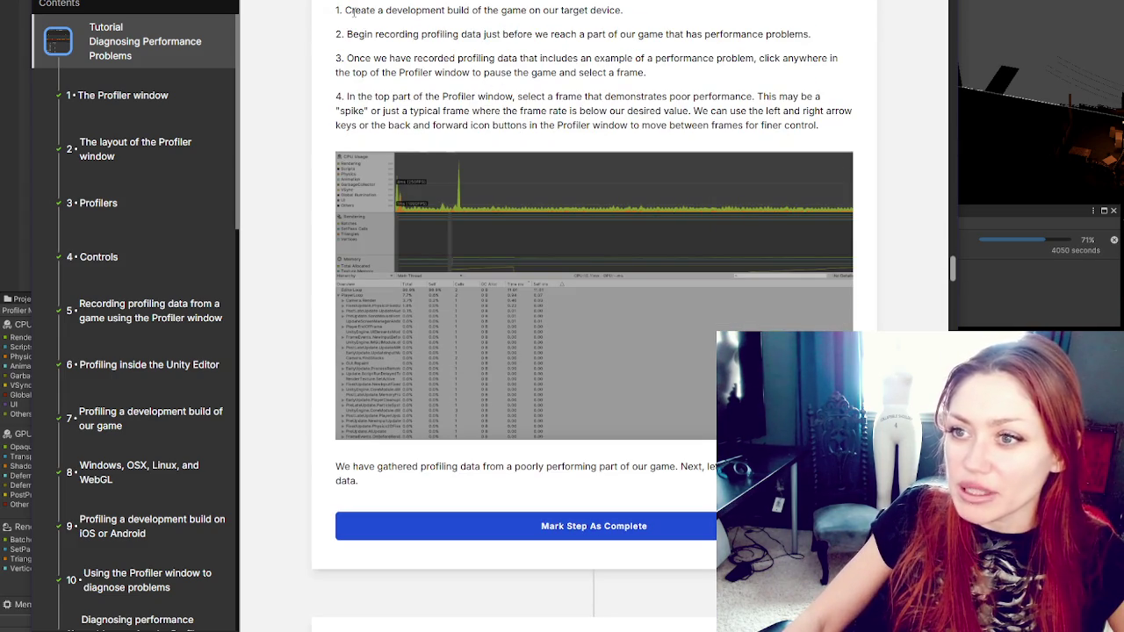
Step: Read the second through fourth instructions and mark step 15 complete
mouse_move(345, 34)
mouse_down()
mouse_move(809, 35)
mouse_move(443, 59)
mouse_move(688, 60)
mouse_move(682, 79)
mouse_up()
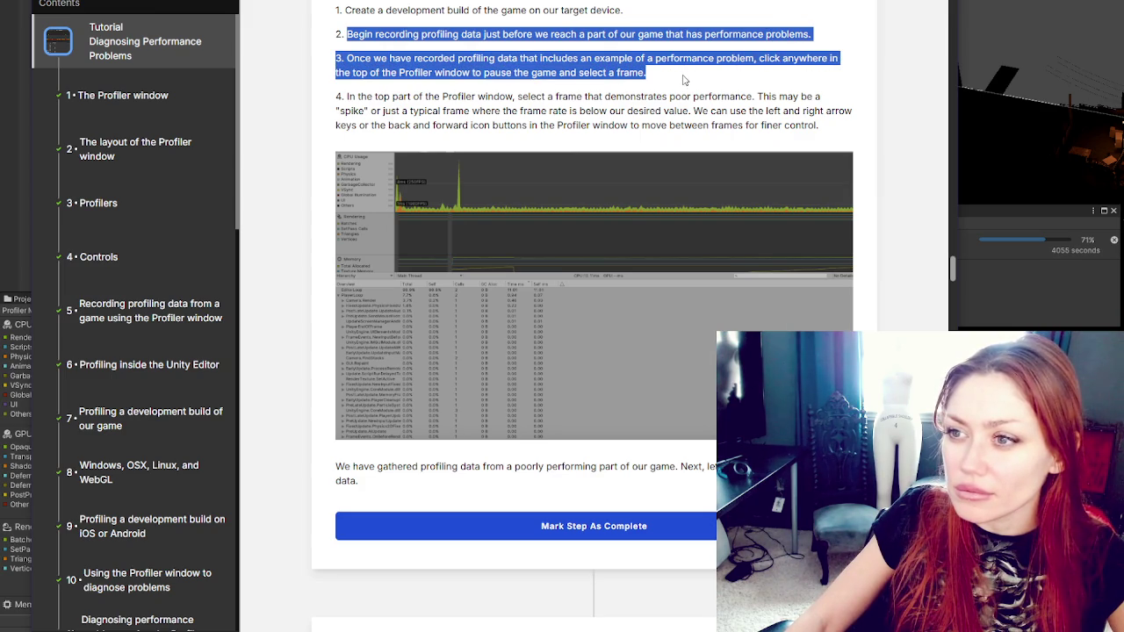
click(527, 83)
drag(352, 72, 671, 86)
mouse_move(320, 104)
mouse_down()
mouse_move(595, 96)
mouse_move(856, 125)
mouse_up()
scroll(696, 104, down, 1)
scroll(696, 104, down, 4)
click(593, 166)
scroll(594, 165, down, 3)
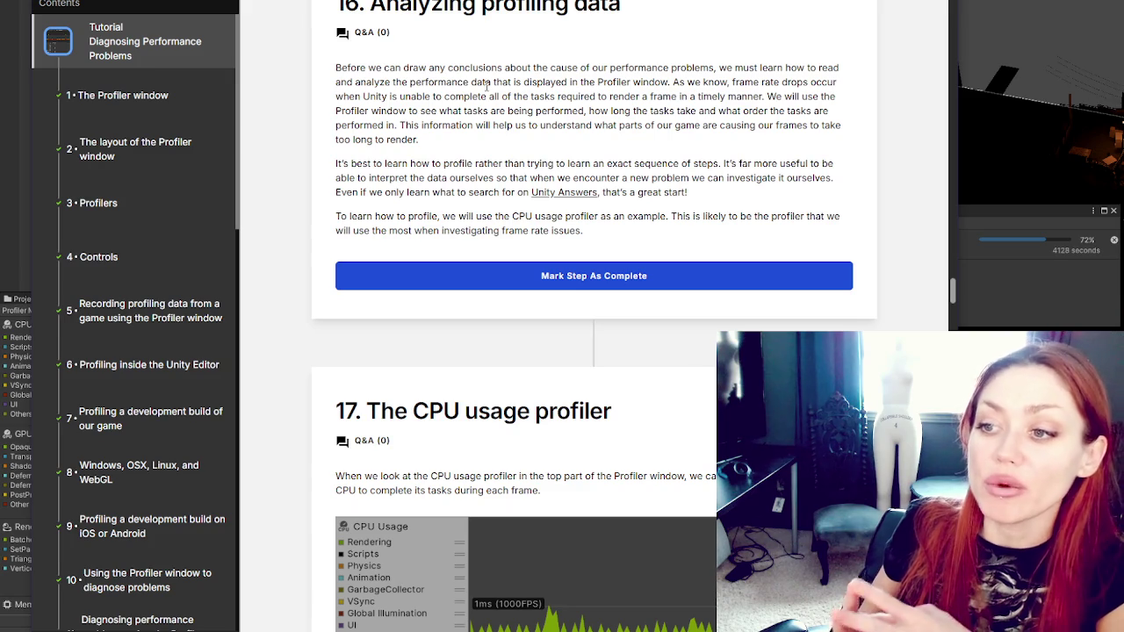
Step: Mark step 16 complete and read step 17 down to its 8.28 ms total CPU time
click(628, 272)
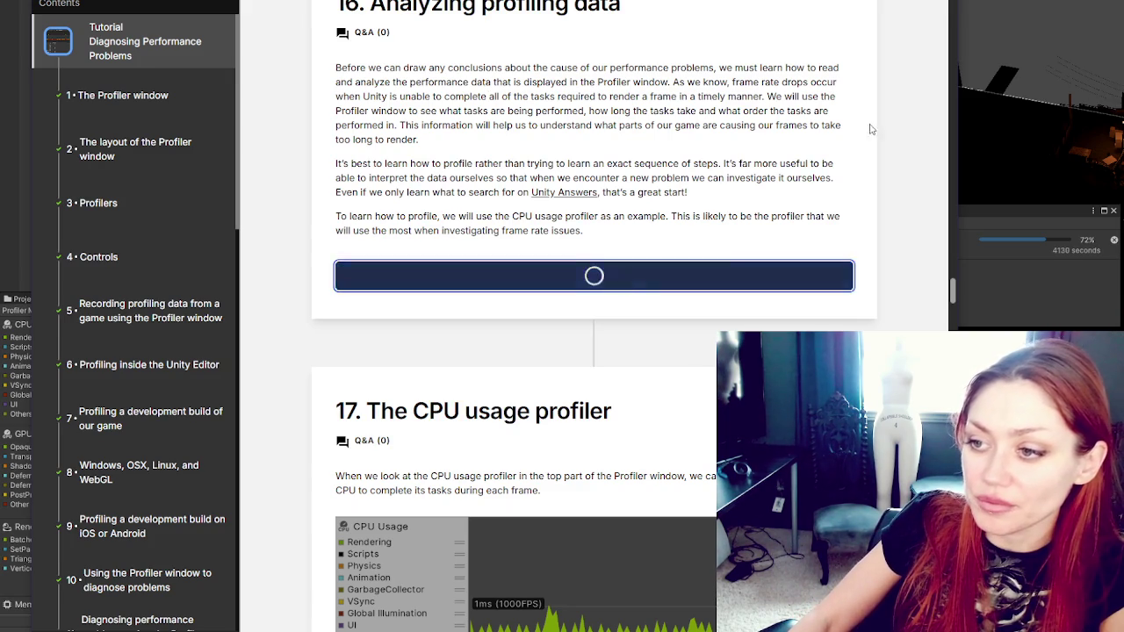
scroll(742, 142, down, 2)
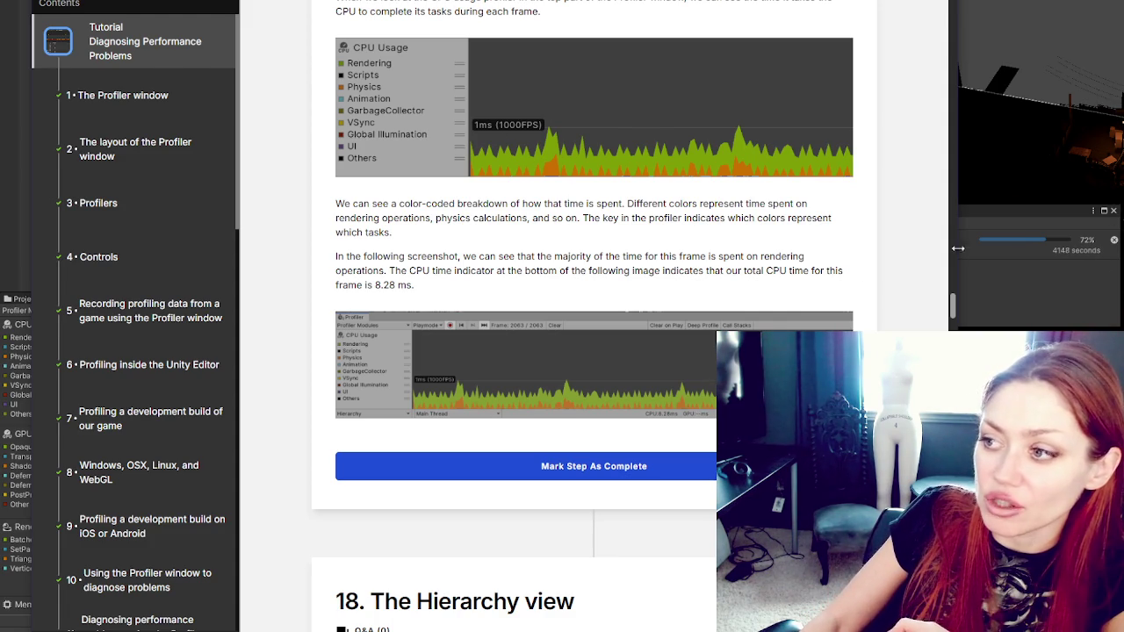
scroll(575, 148, down, 1)
scroll(574, 149, down, 1)
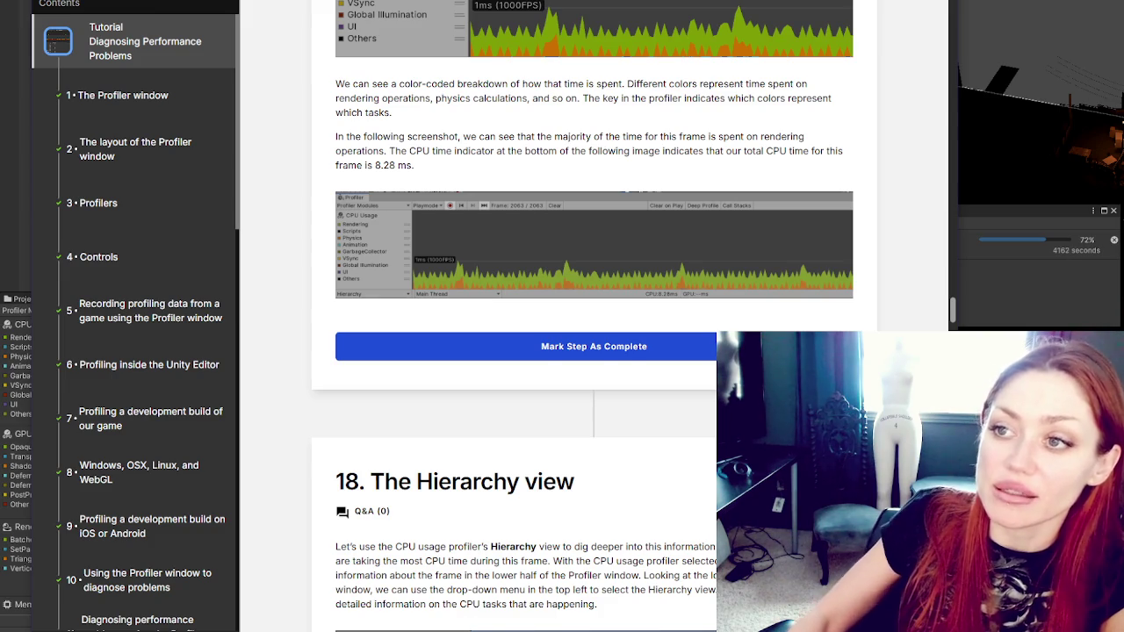
scroll(619, 132, up, 1)
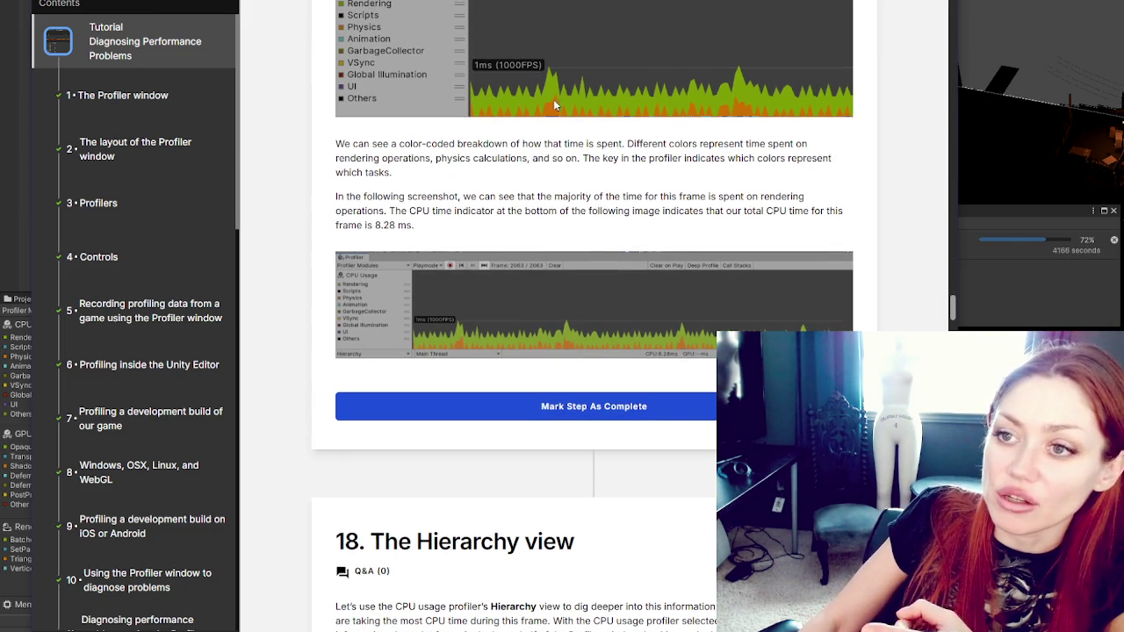
scroll(556, 132, down, 1)
scroll(557, 141, down, 1)
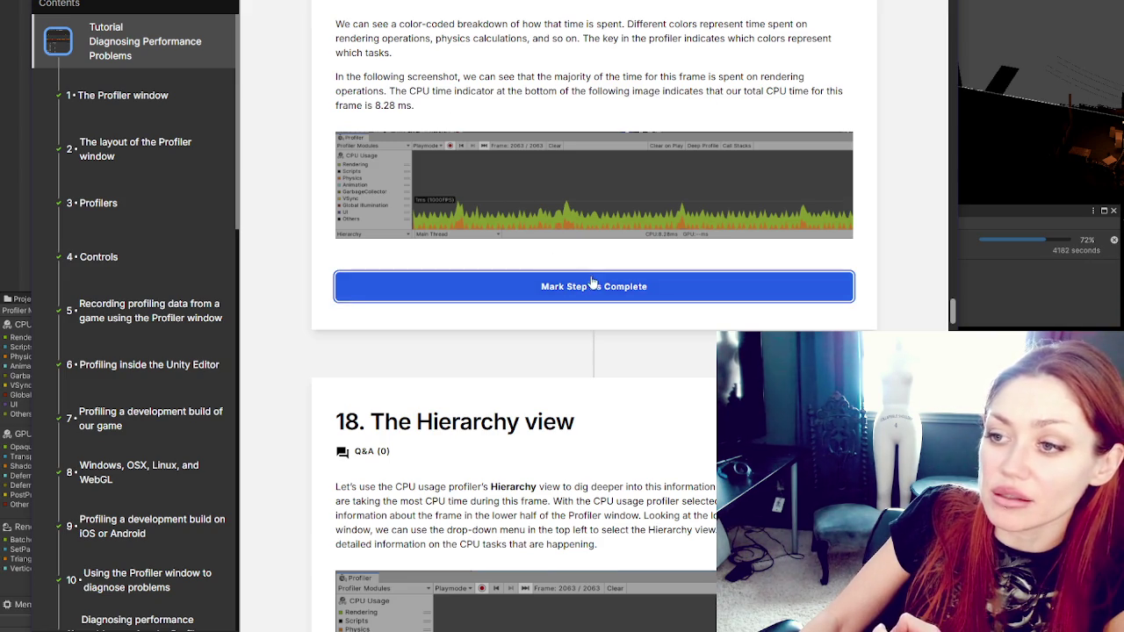
Step: Mark step 17 complete, scroll to step 18, and bring the Unity Editor's Profiler forward
click(571, 287)
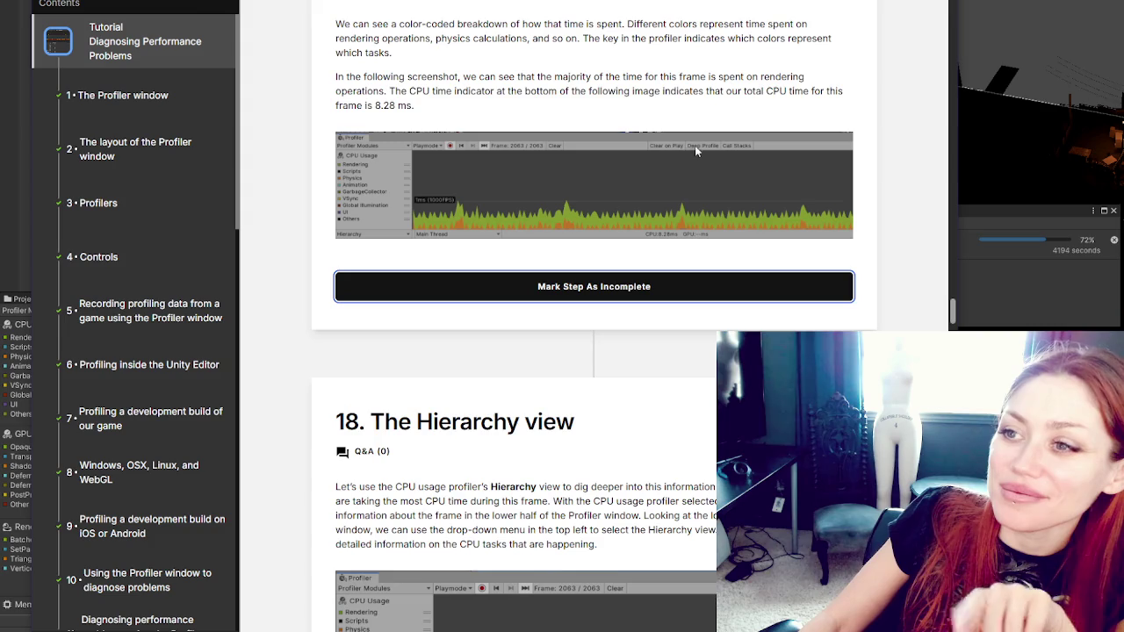
scroll(662, 161, down, 2)
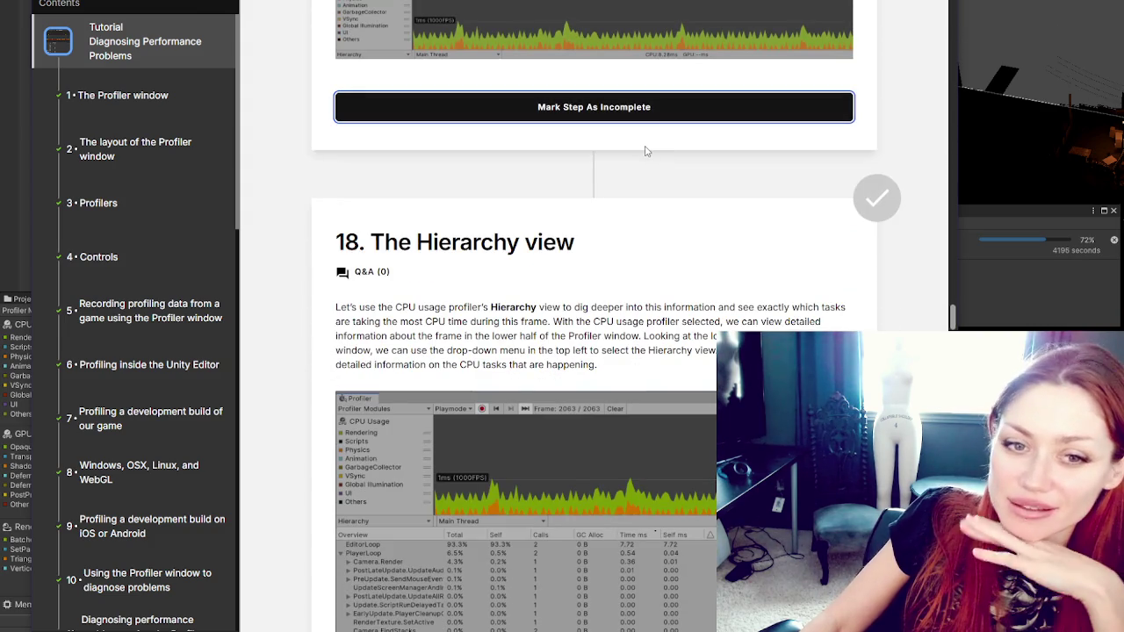
scroll(646, 151, down, 1)
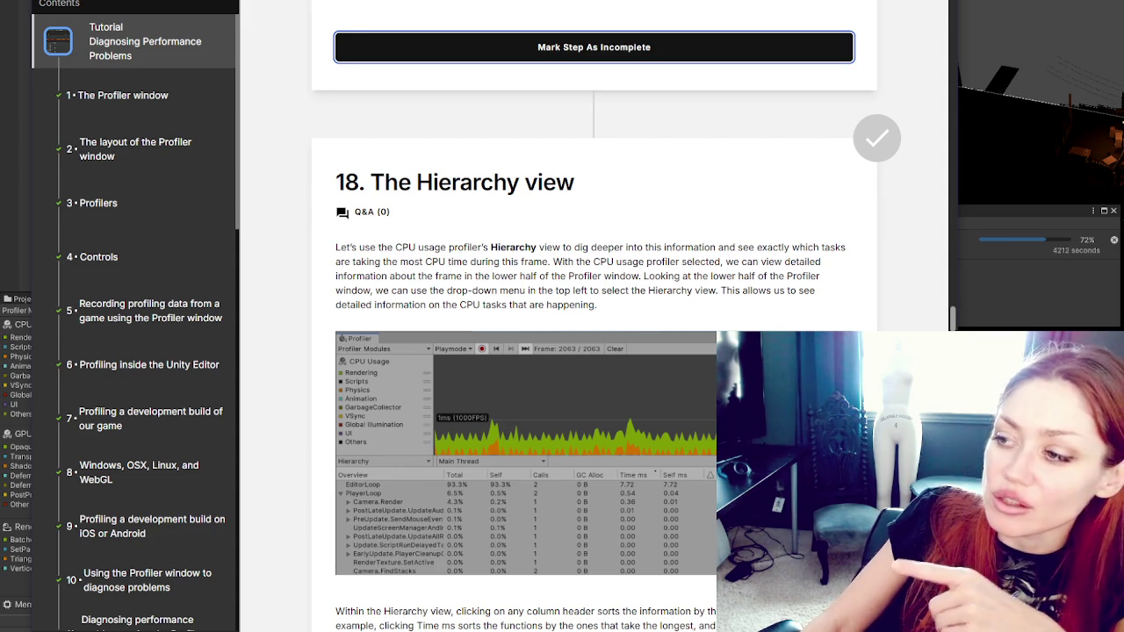
click(1063, 228)
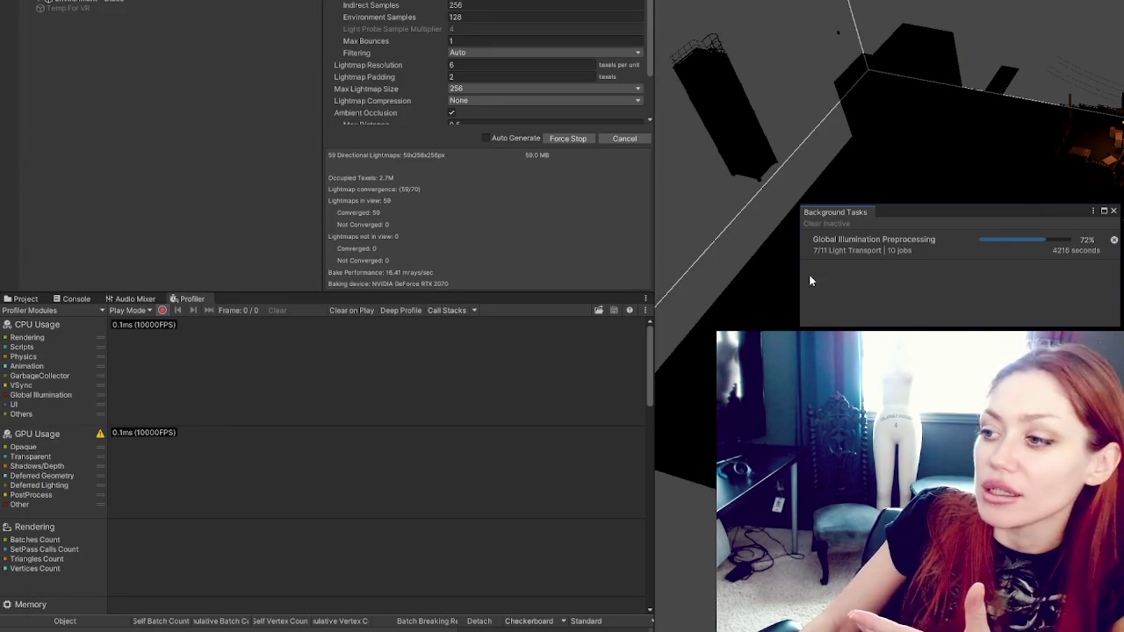
Step: Bring the Diagnosing Performance Problems tutorial back to the front at section 18, The Hierarchy view
mouse_move(149, 627)
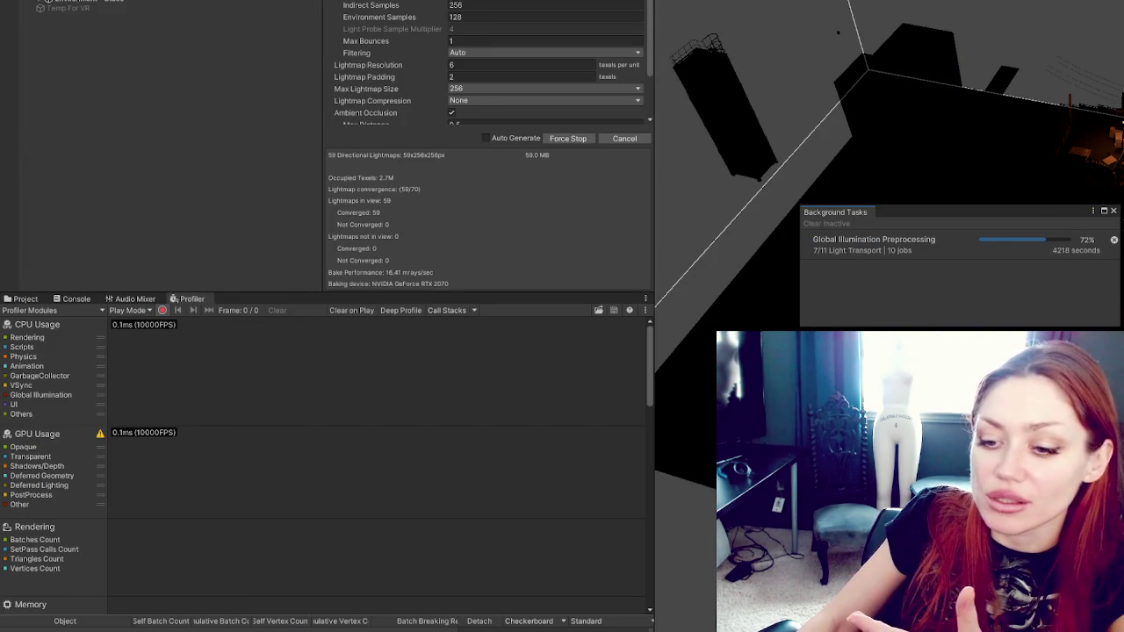
click(149, 625)
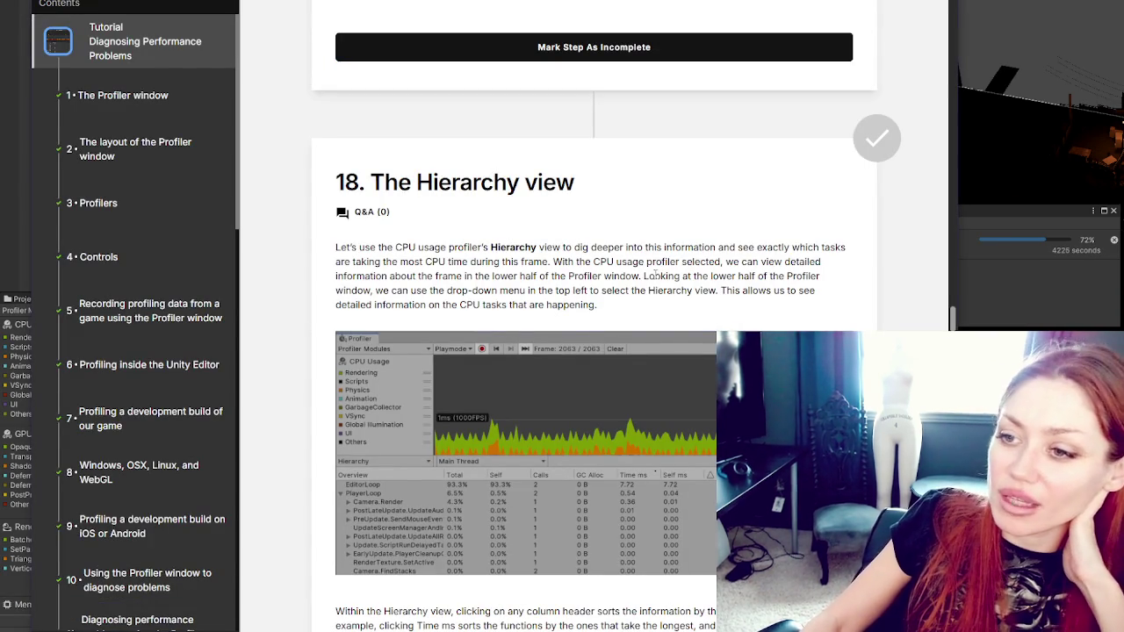
Step: Scroll to the Hierarchy view explanation and highlight its opening sentences
scroll(652, 238, down, 1)
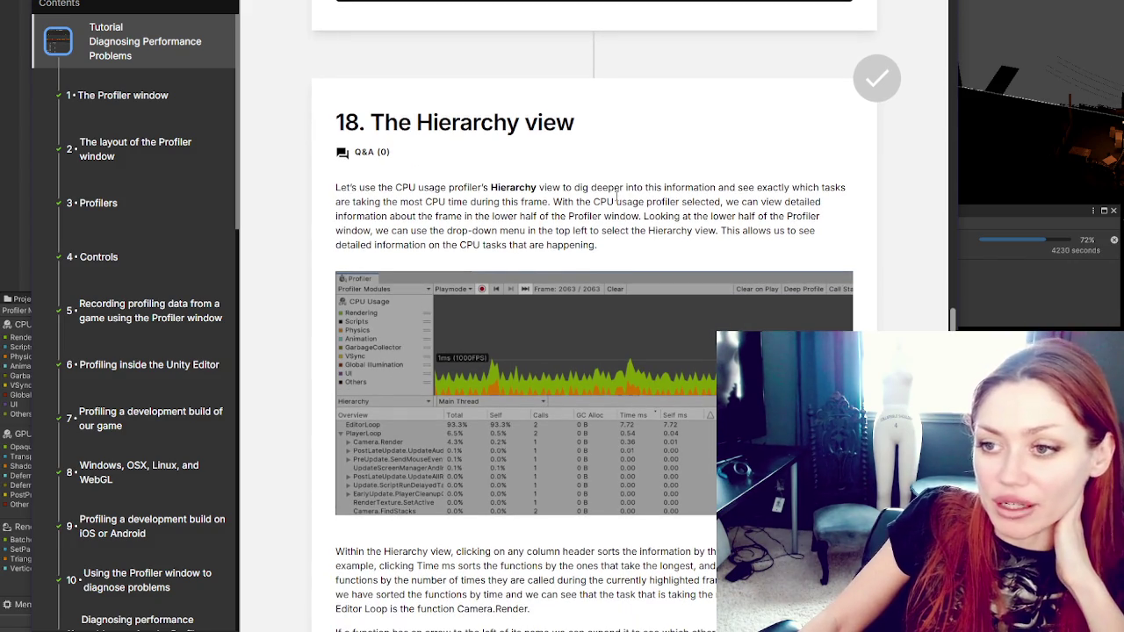
scroll(703, 93, down, 1)
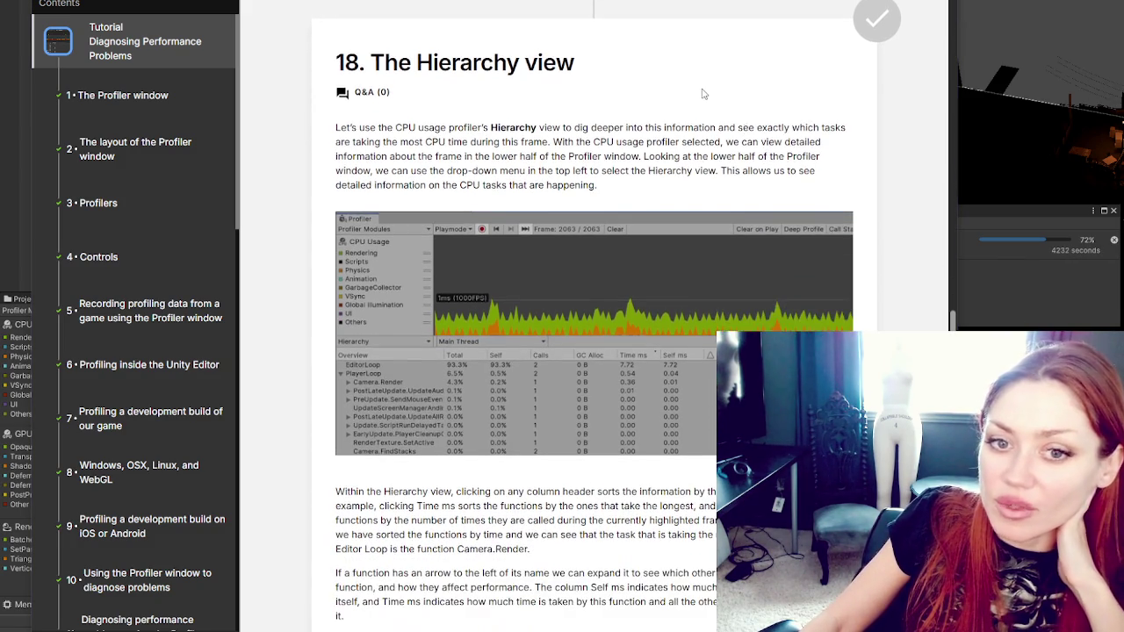
scroll(509, 141, down, 2)
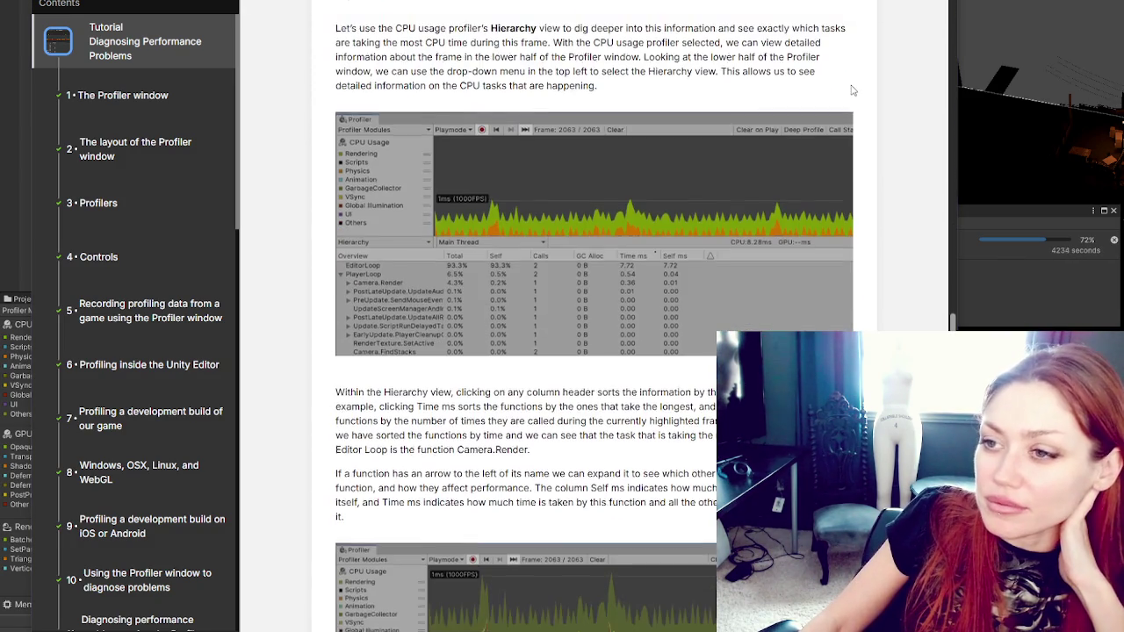
drag(359, 8, 632, 8)
click(714, 81)
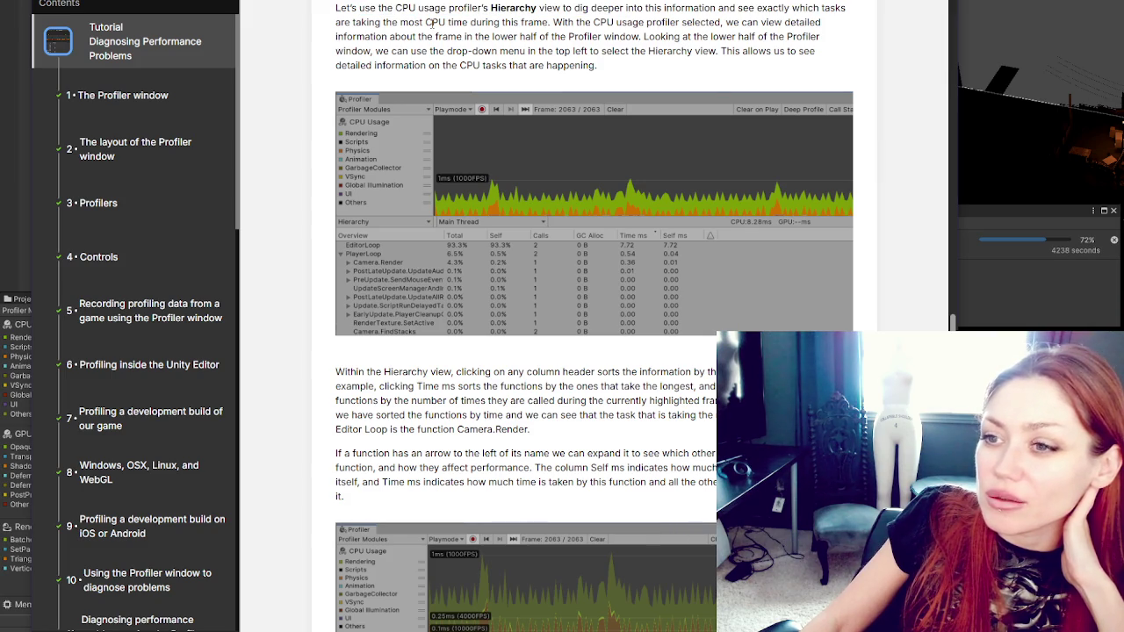
mouse_move(539, 8)
mouse_down()
mouse_move(840, 7)
mouse_move(376, 8)
mouse_move(425, 22)
mouse_move(400, 22)
mouse_move(811, 22)
mouse_move(434, 36)
mouse_move(626, 67)
mouse_up()
Step: Read on to the sentence about sorting functions by clicking a column header
scroll(445, 89, down, 2)
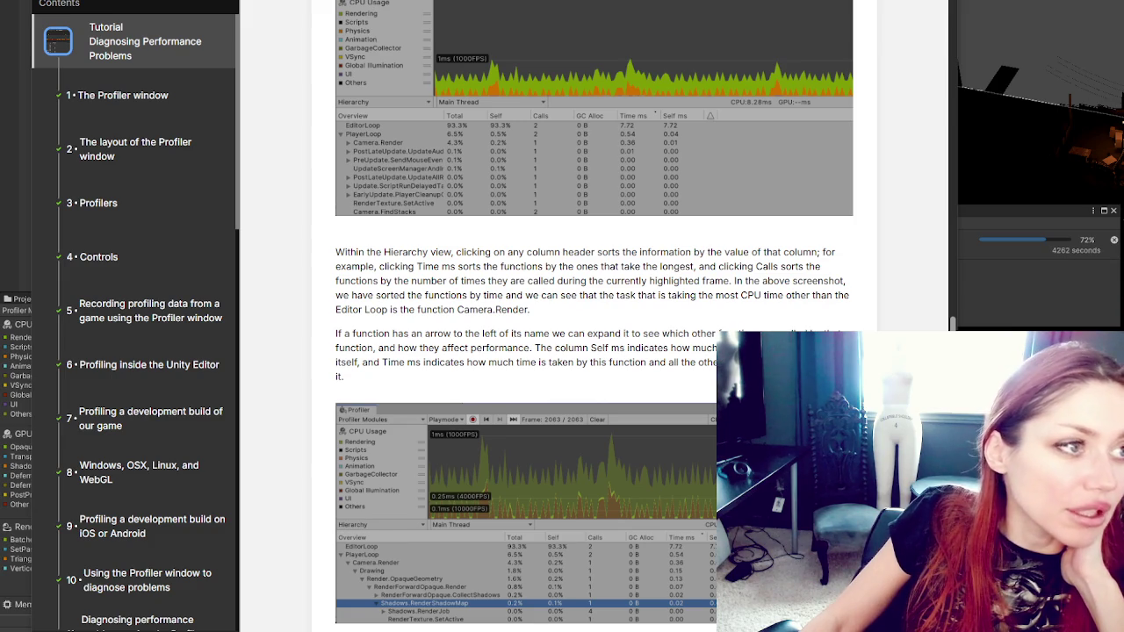
scroll(418, 4, down, 5)
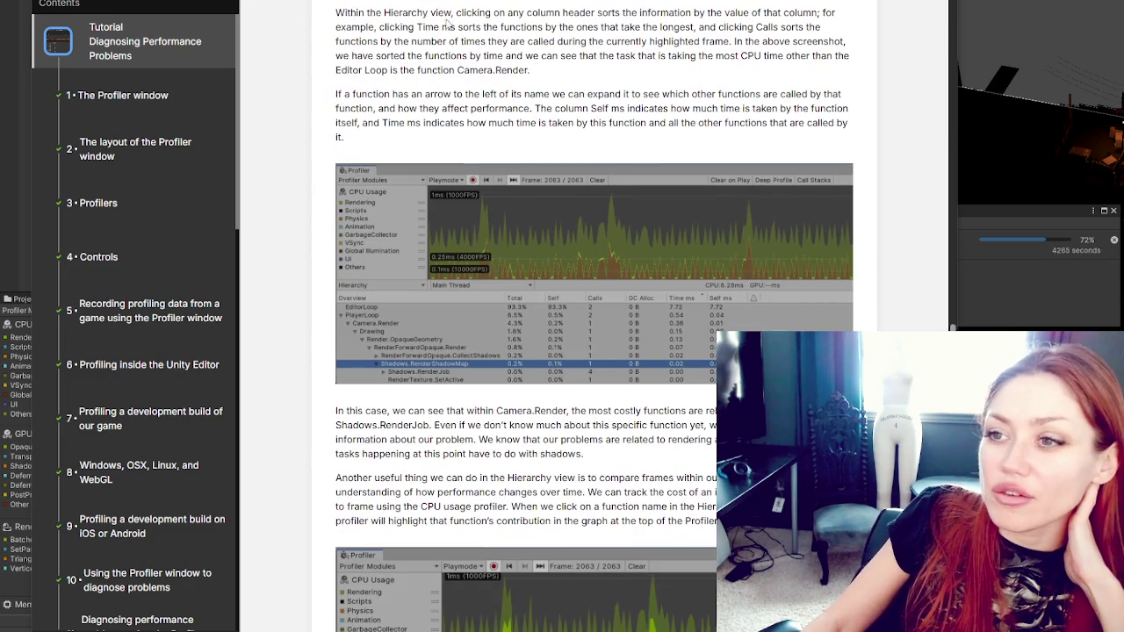
mouse_move(456, 12)
mouse_down()
mouse_move(841, 11)
mouse_move(377, 27)
mouse_move(388, 27)
mouse_up()
scroll(415, 96, up, 4)
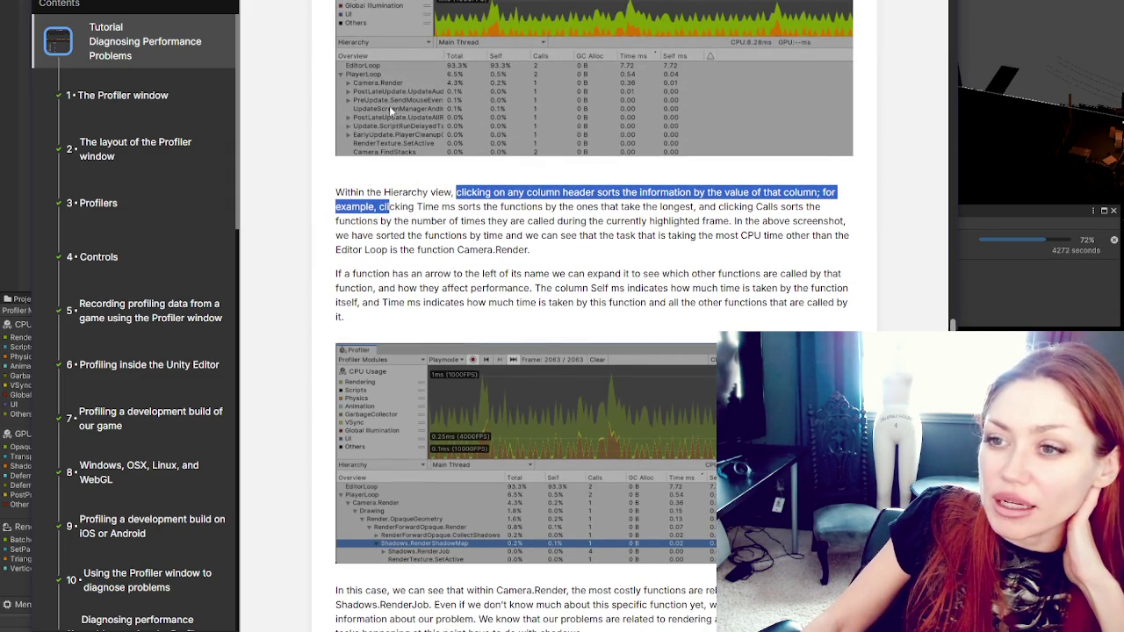
Step: Read the Time ms sorting and function-expanding passages, down to Camera.Render's shadow breakdown
mouse_move(441, 207)
mouse_down()
mouse_move(808, 201)
mouse_move(416, 221)
mouse_move(600, 222)
mouse_move(658, 207)
mouse_move(733, 221)
mouse_move(618, 235)
mouse_move(396, 236)
mouse_move(848, 235)
mouse_move(386, 253)
mouse_move(575, 257)
mouse_up()
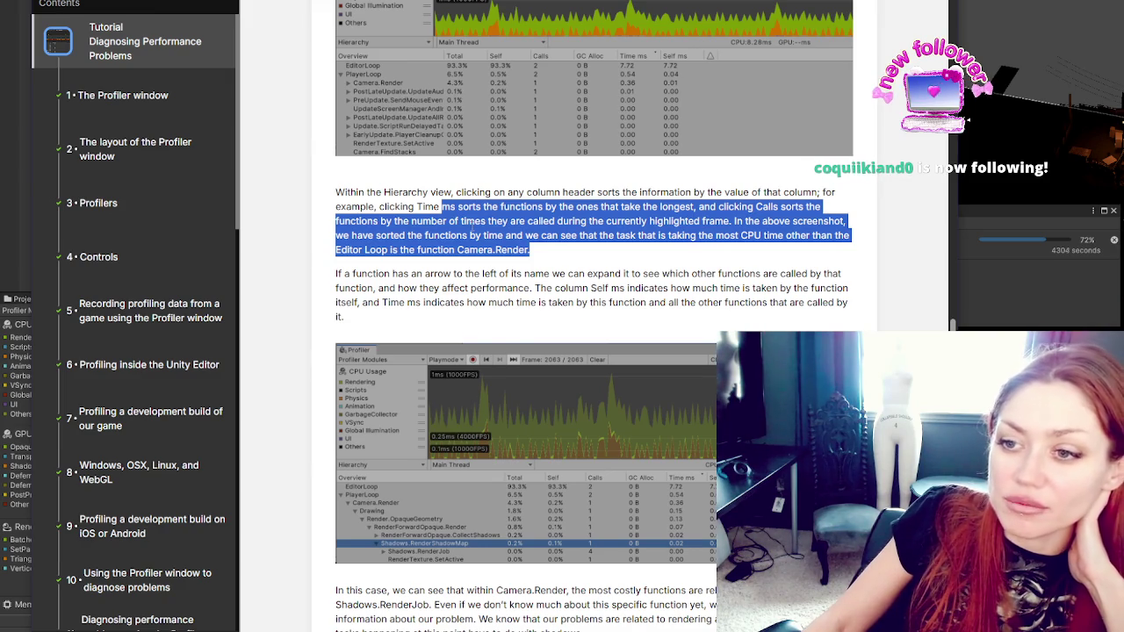
scroll(386, 140, down, 3)
click(376, 179)
mouse_move(334, 154)
mouse_down()
mouse_move(434, 168)
mouse_move(457, 155)
mouse_move(791, 153)
mouse_move(506, 183)
mouse_move(384, 172)
mouse_move(476, 155)
mouse_move(548, 172)
mouse_up()
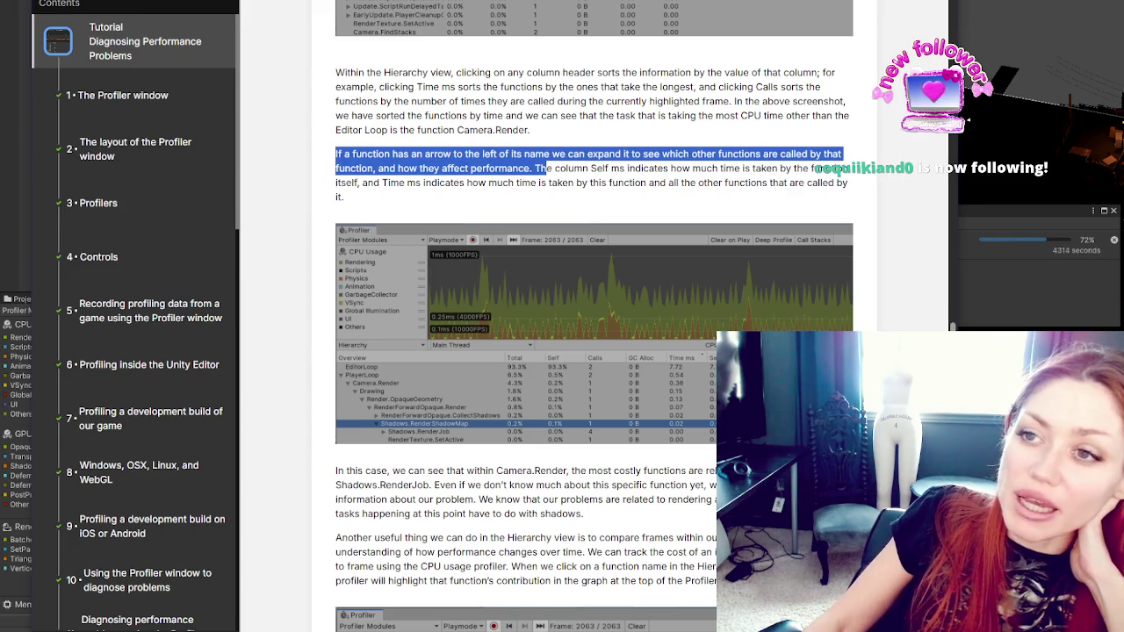
scroll(407, 249, down, 2)
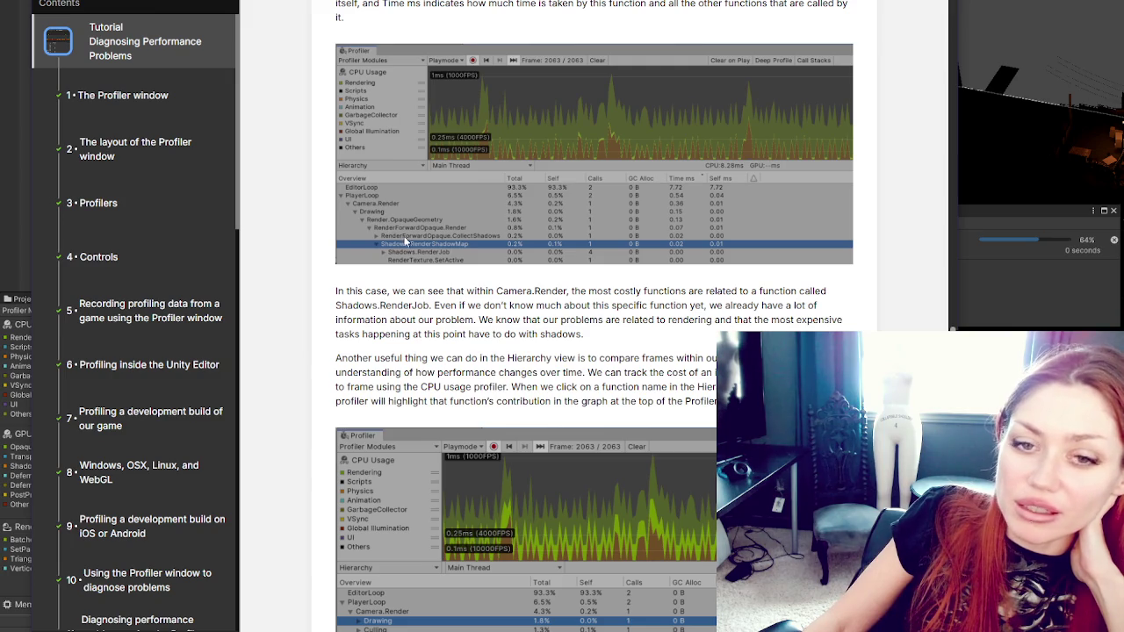
scroll(422, 159, down, 3)
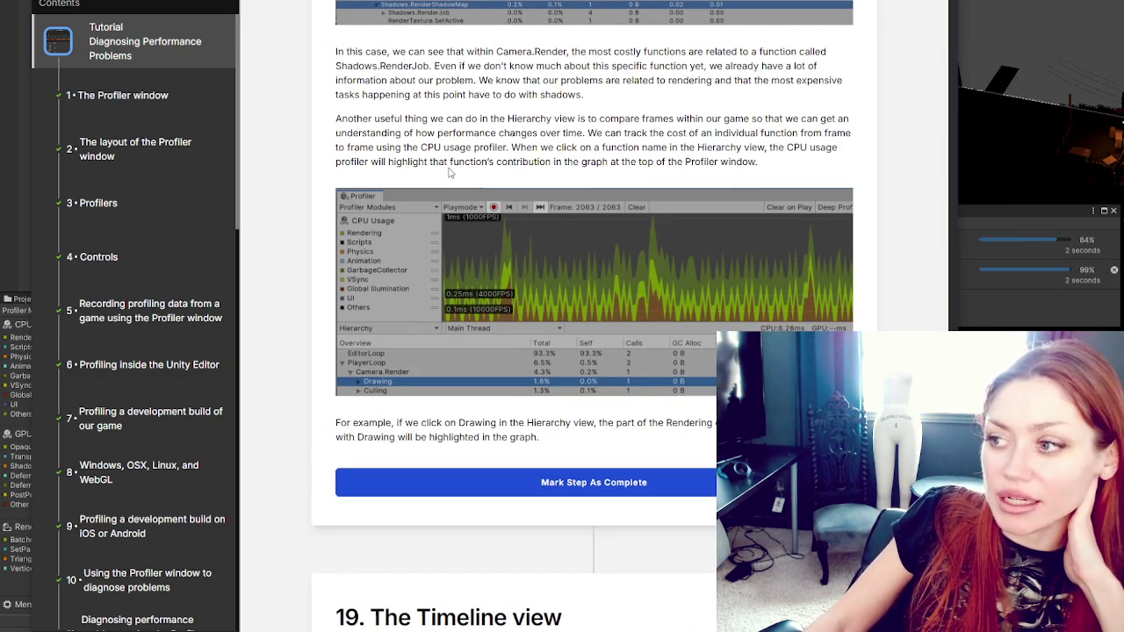
Step: Highlight the paragraph about comparing frames
scroll(427, 138, down, 3)
scroll(428, 138, up, 2)
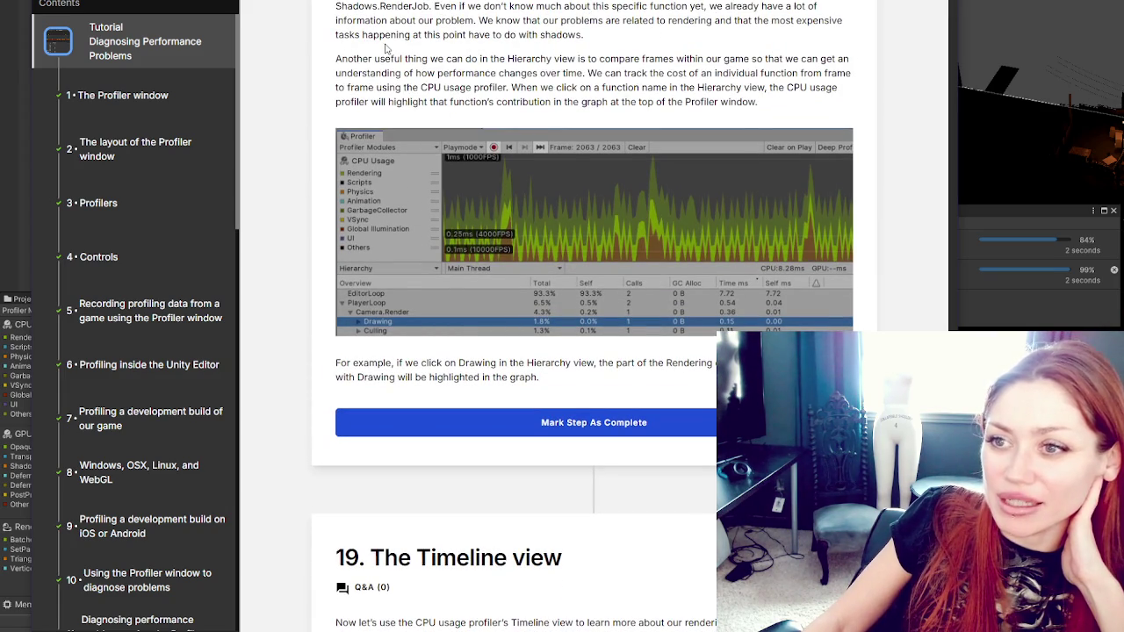
mouse_move(346, 60)
mouse_down()
mouse_move(702, 59)
mouse_move(728, 73)
mouse_move(816, 58)
mouse_move(426, 73)
mouse_move(841, 73)
mouse_move(412, 88)
mouse_move(453, 73)
mouse_move(616, 102)
mouse_move(641, 88)
mouse_move(797, 88)
mouse_move(367, 102)
mouse_move(769, 102)
mouse_up()
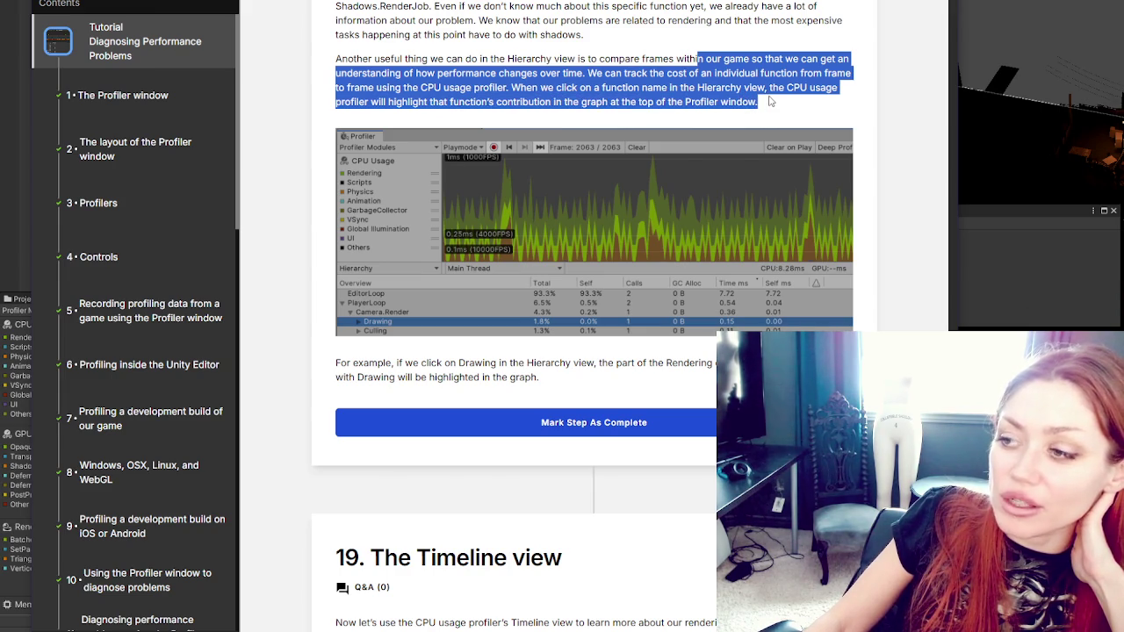
Step: Mark section 18 as complete and switch to the Unity Editor
scroll(708, 263, down, 2)
click(707, 247)
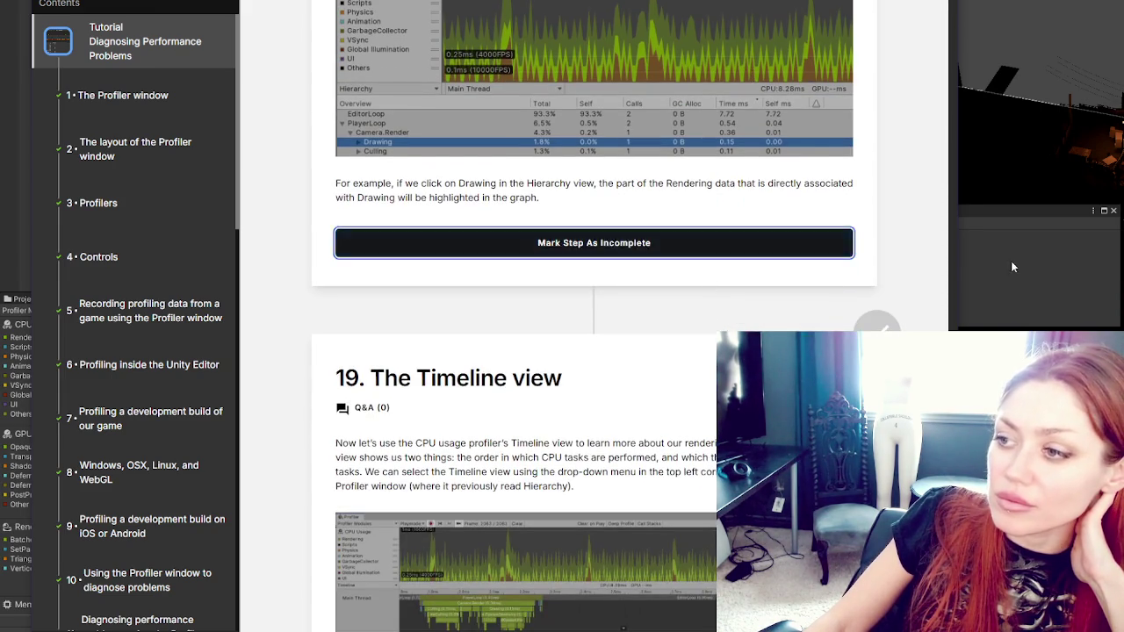
click(1013, 263)
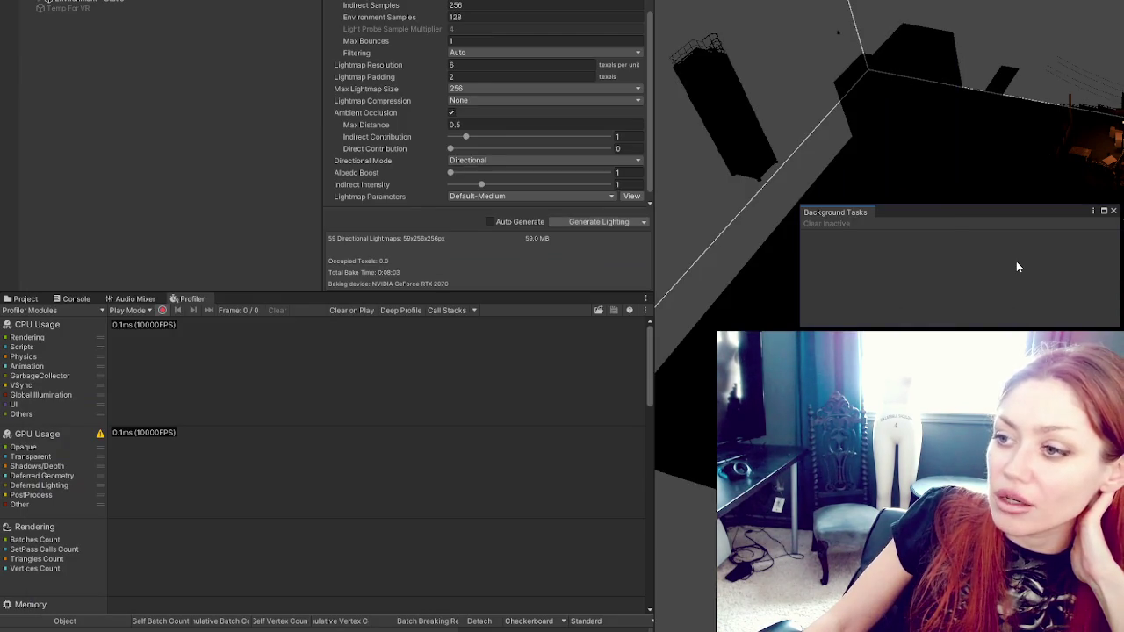
Step: Close Background Tasks, float the Profiler in a wide window, and select CPU Usage
click(1113, 212)
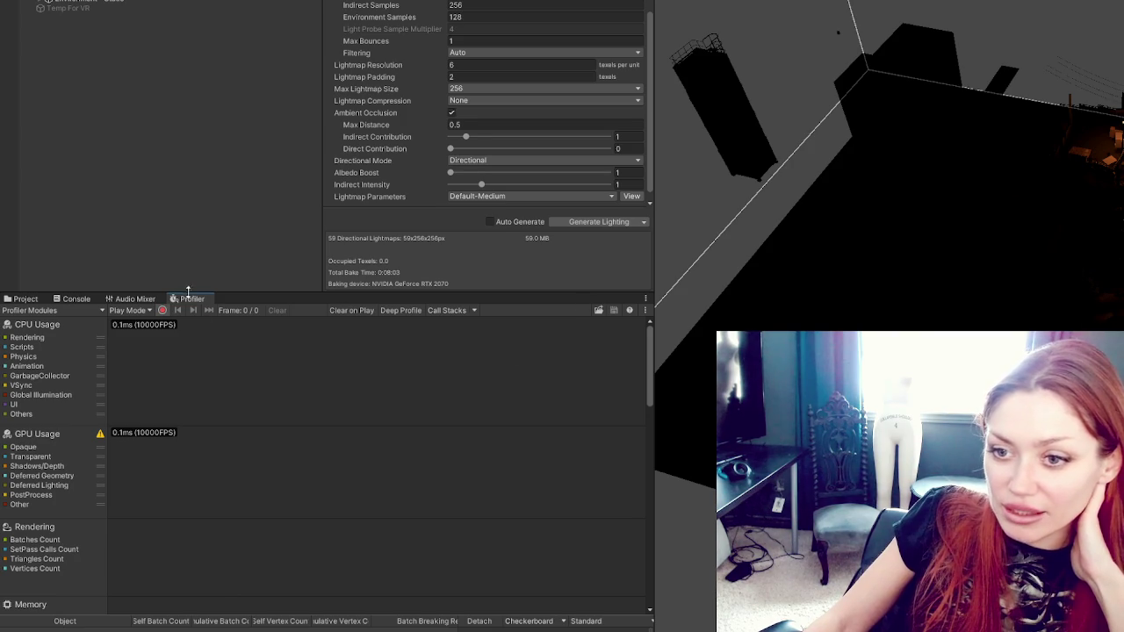
mouse_move(189, 300)
mouse_down()
mouse_move(871, 128)
mouse_move(994, 192)
mouse_up()
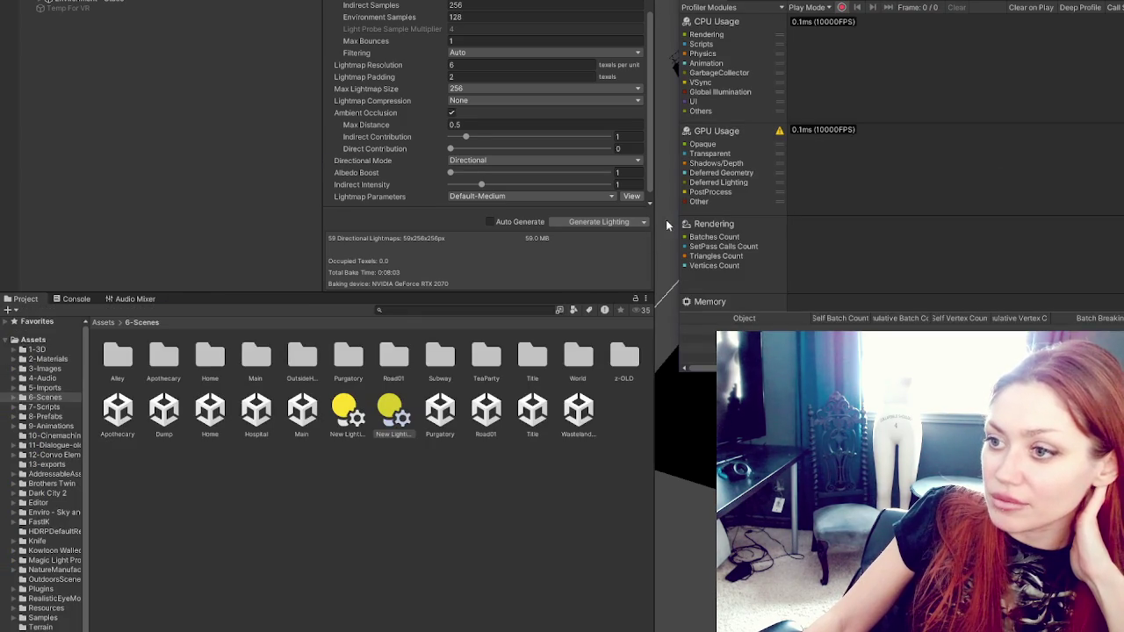
drag(669, 220, 192, 237)
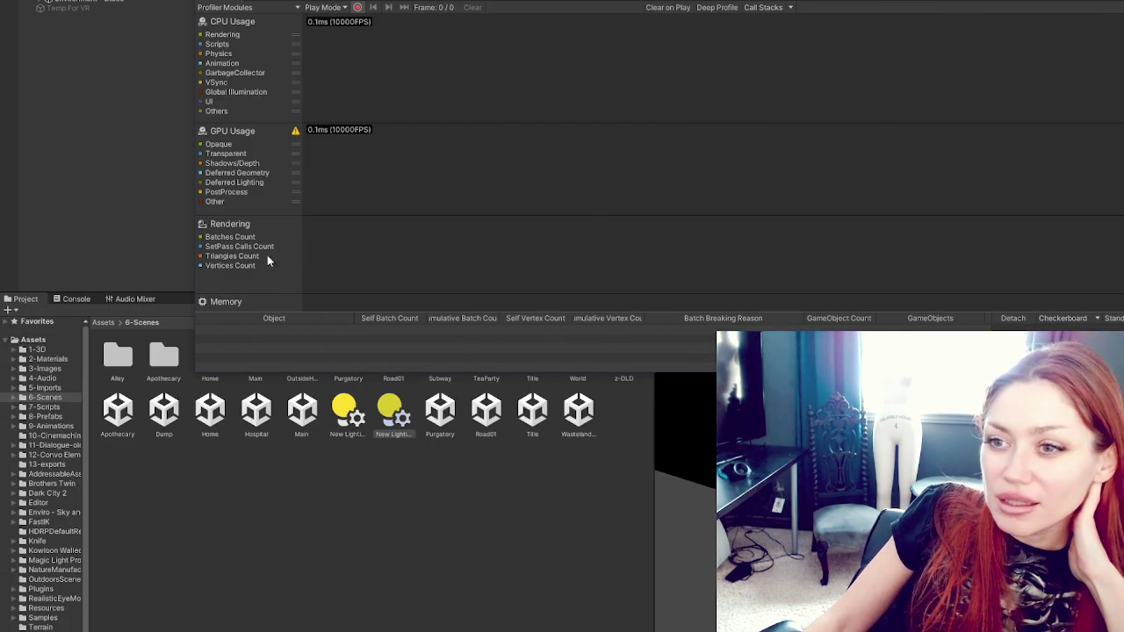
click(240, 33)
scroll(290, 202, down, 15)
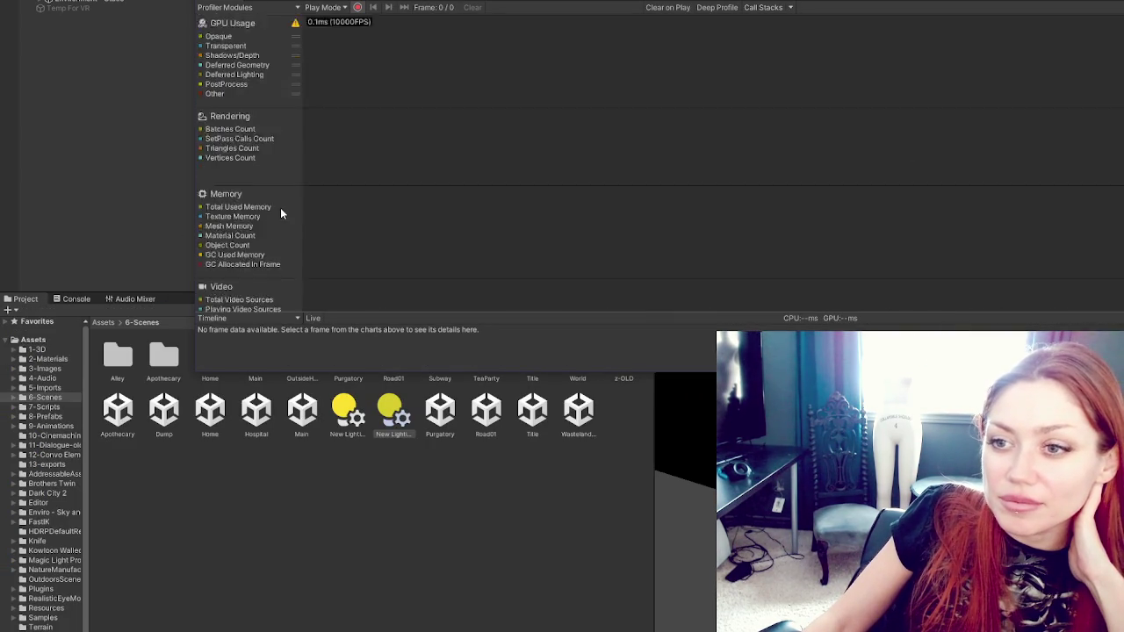
scroll(289, 200, down, 3)
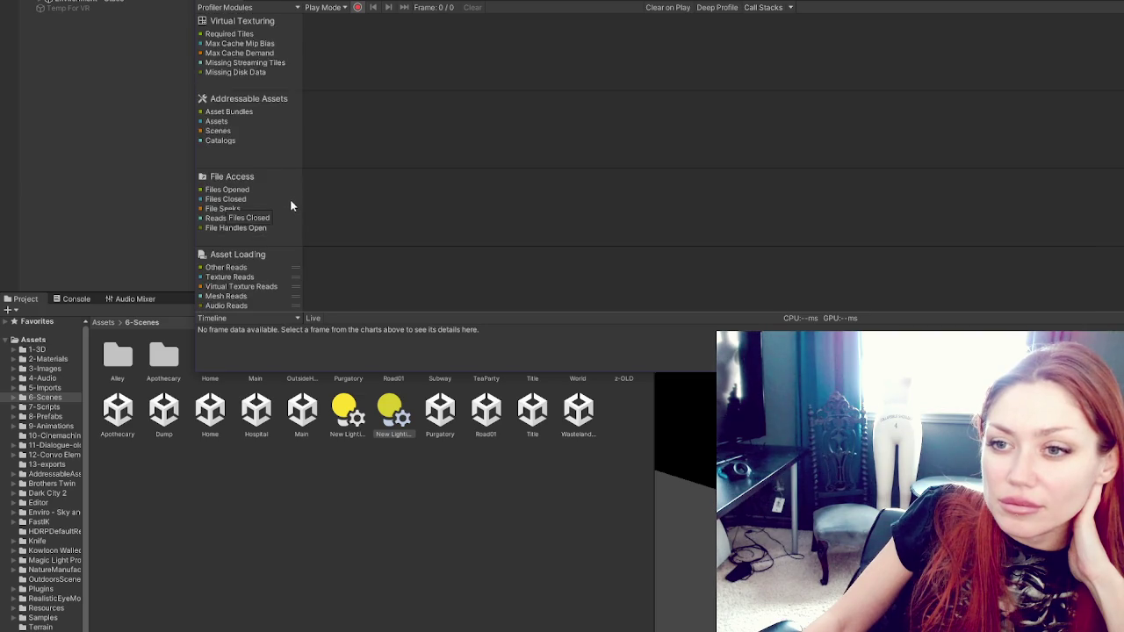
Step: Disable the File Access and Addressable Assets modules in the Profiler Modules list
scroll(291, 203, up, 10)
click(253, 5)
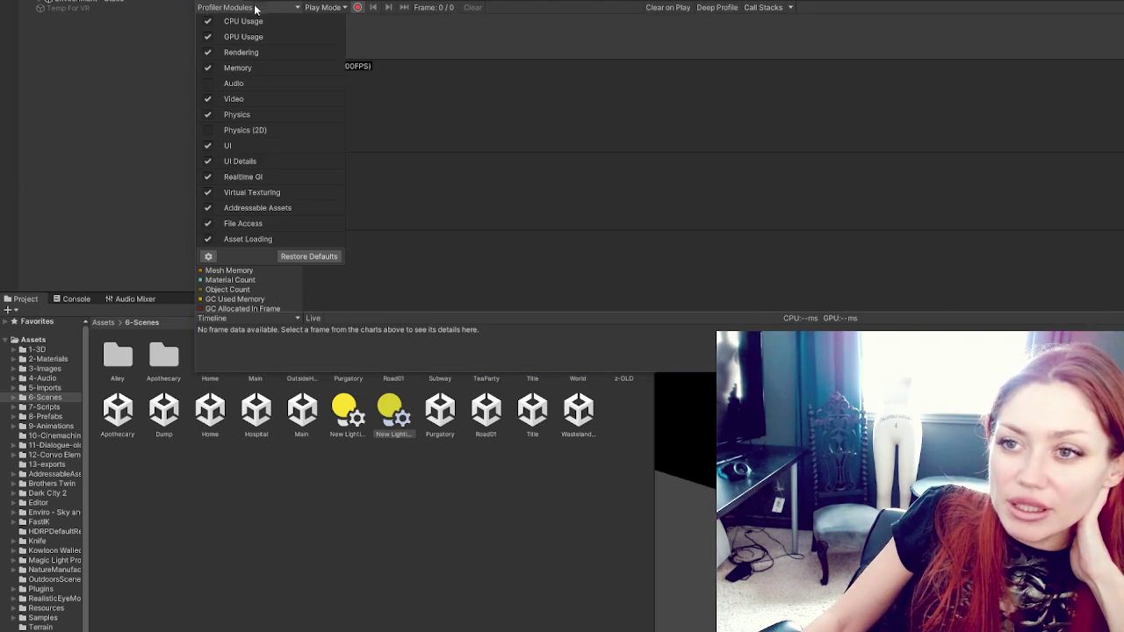
click(208, 224)
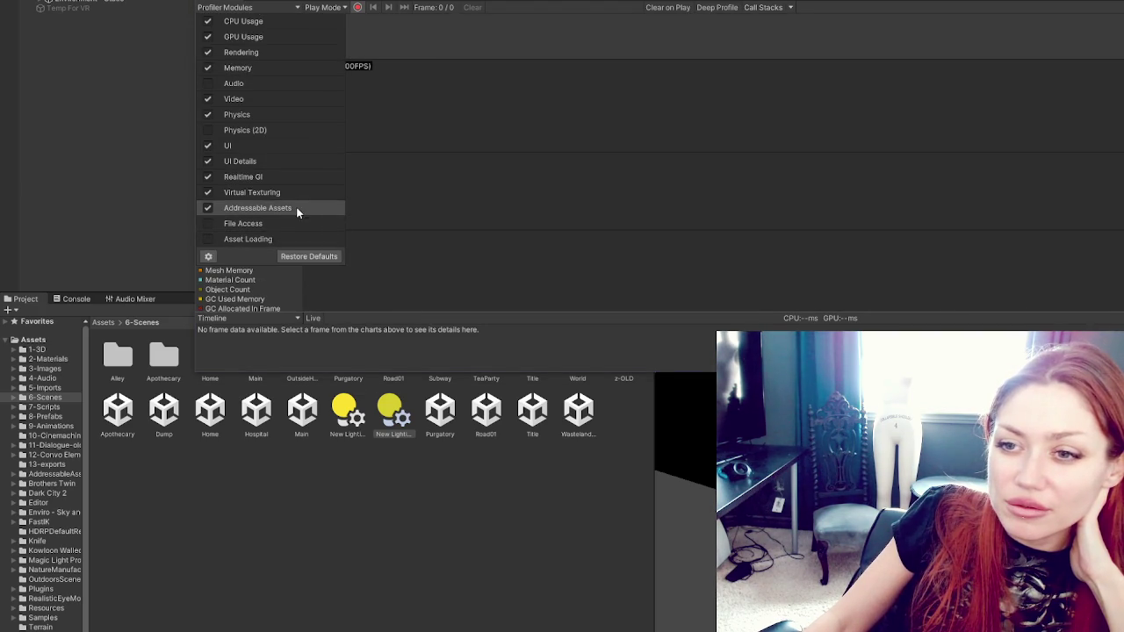
click(209, 207)
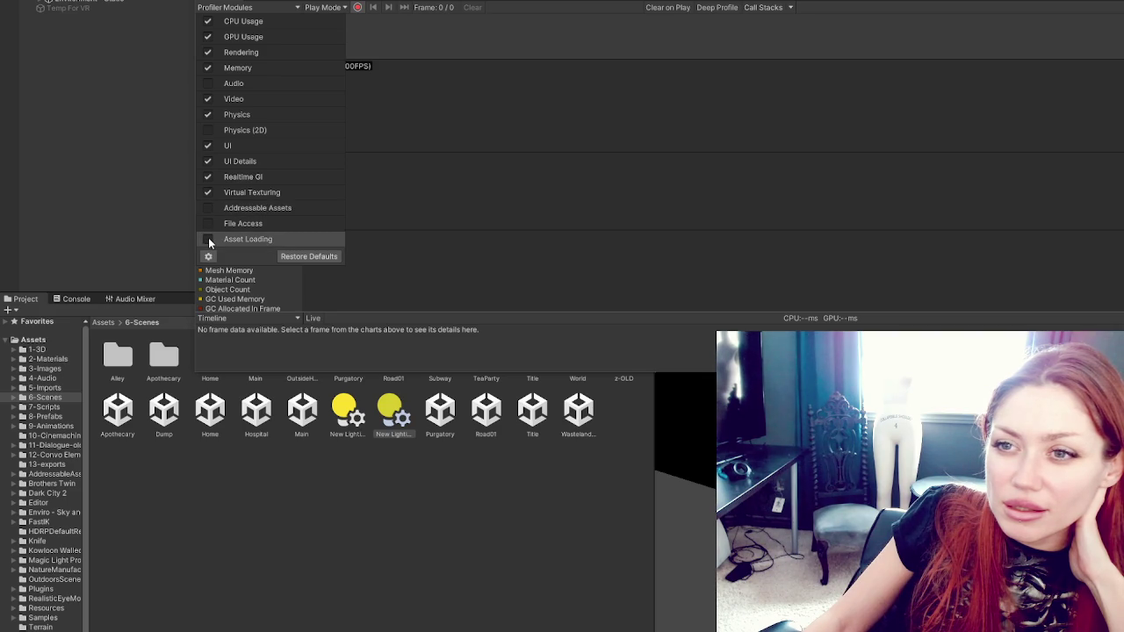
click(449, 258)
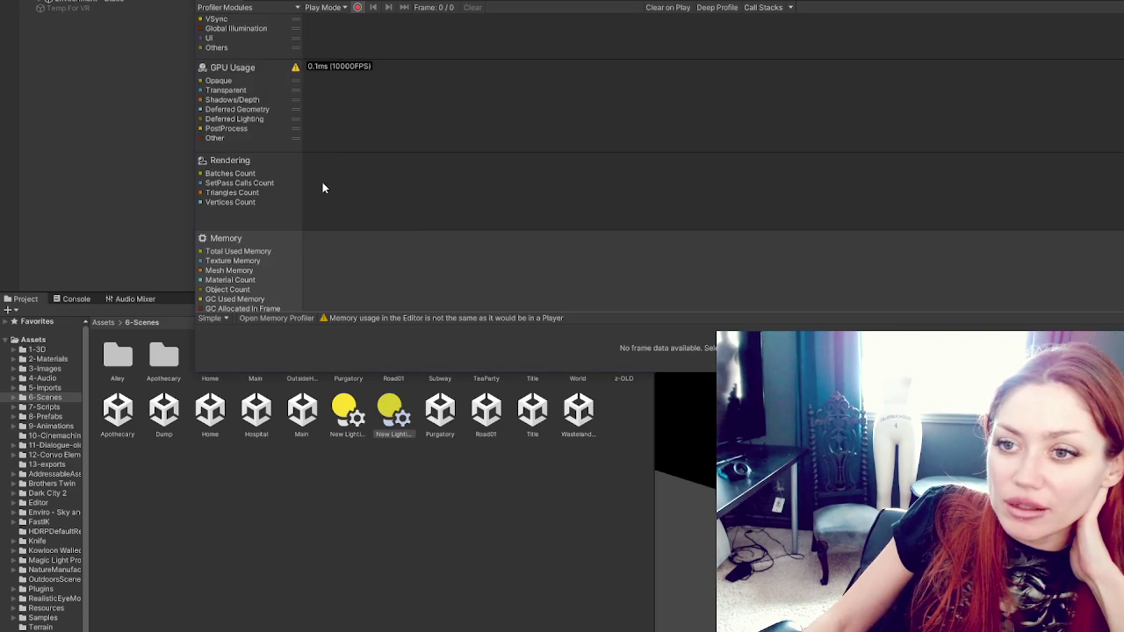
Step: Switch back to the tutorial at section 19, The Timeline view
scroll(322, 188, up, 3)
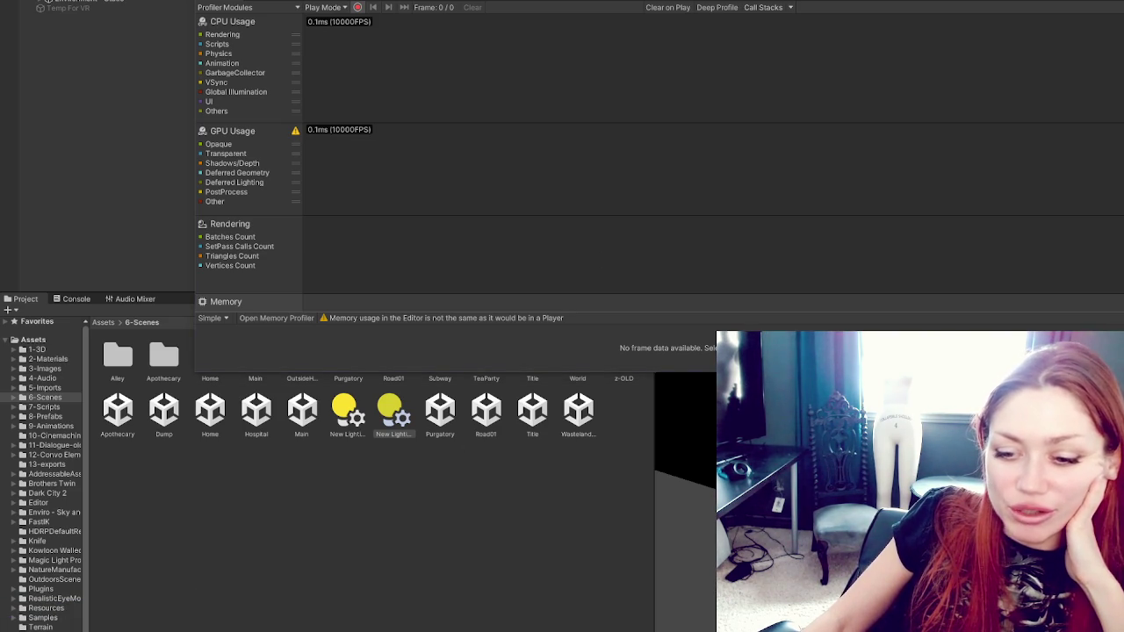
key(alt+Tab)
scroll(938, 240, down, 2)
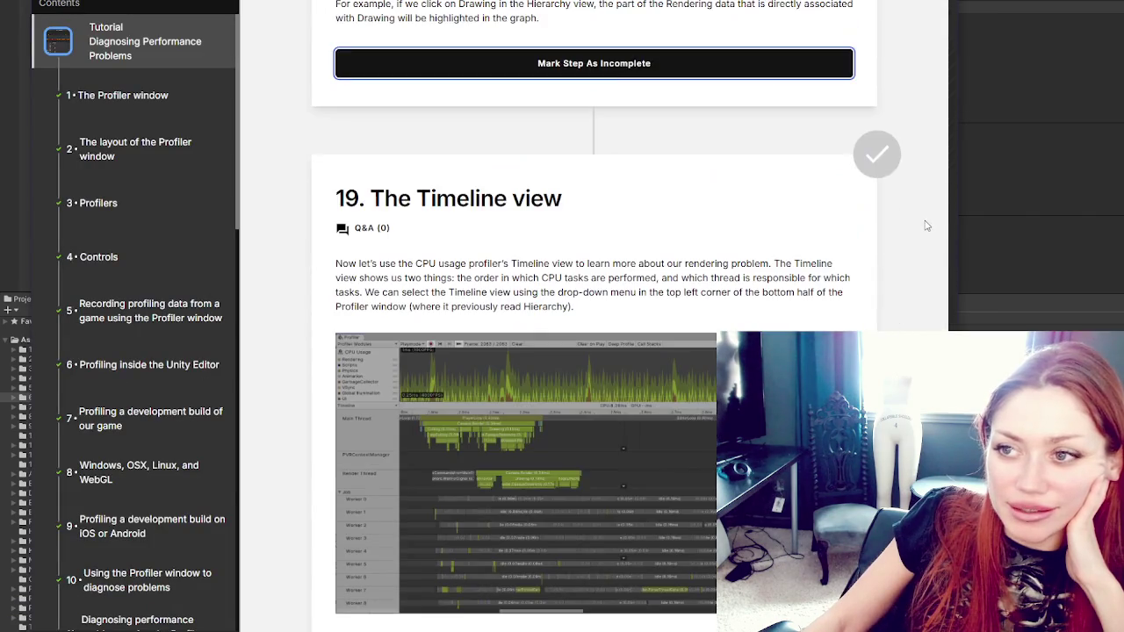
Step: Highlight the Timeline view's intro paragraph on CPU task order, then view its screenshot
scroll(941, 244, down, 3)
scroll(941, 246, up, 1)
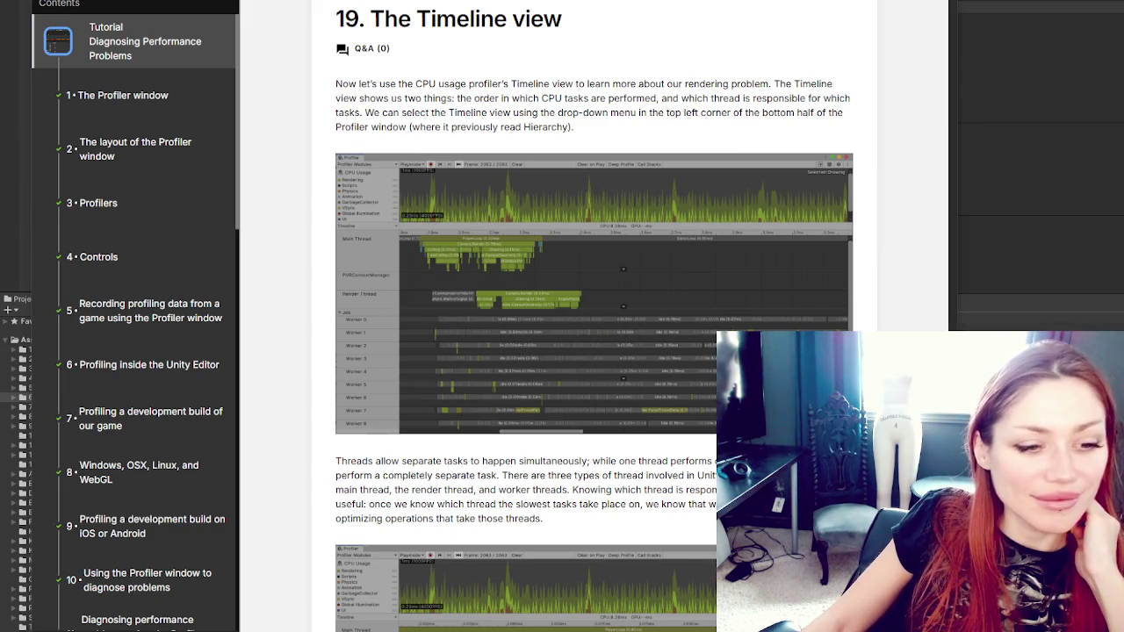
scroll(472, 226, down, 1)
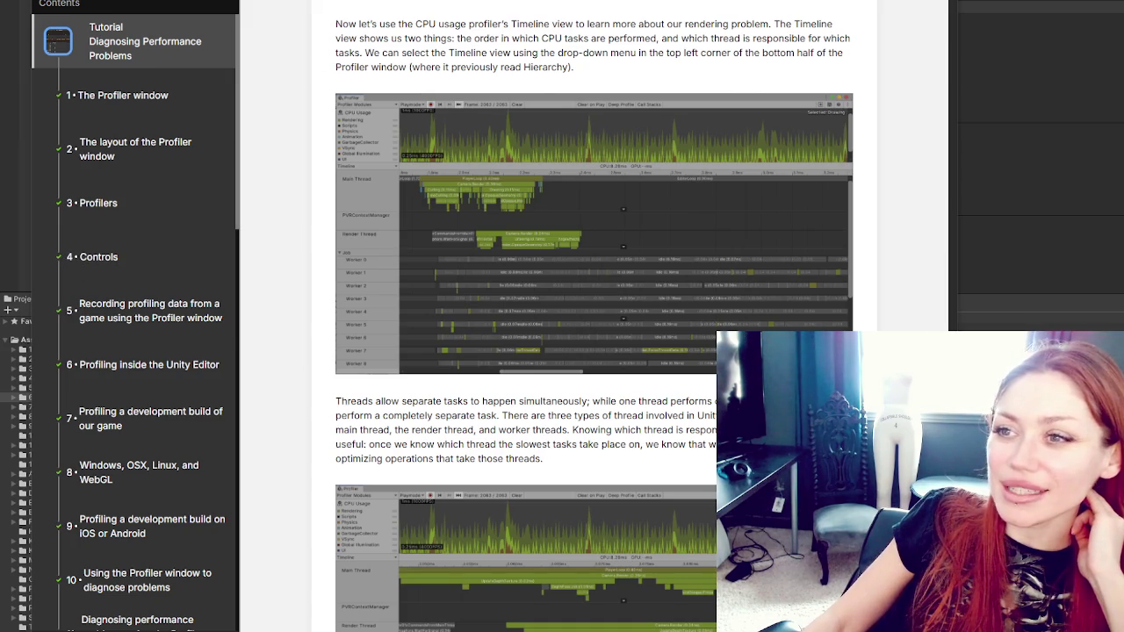
drag(336, 24, 627, 25)
mouse_move(751, 23)
mouse_down()
mouse_move(776, 21)
mouse_move(374, 38)
mouse_move(826, 38)
mouse_move(365, 68)
mouse_move(369, 52)
mouse_move(632, 53)
mouse_move(630, 69)
mouse_move(690, 53)
mouse_move(830, 53)
mouse_move(414, 74)
mouse_move(603, 67)
mouse_up()
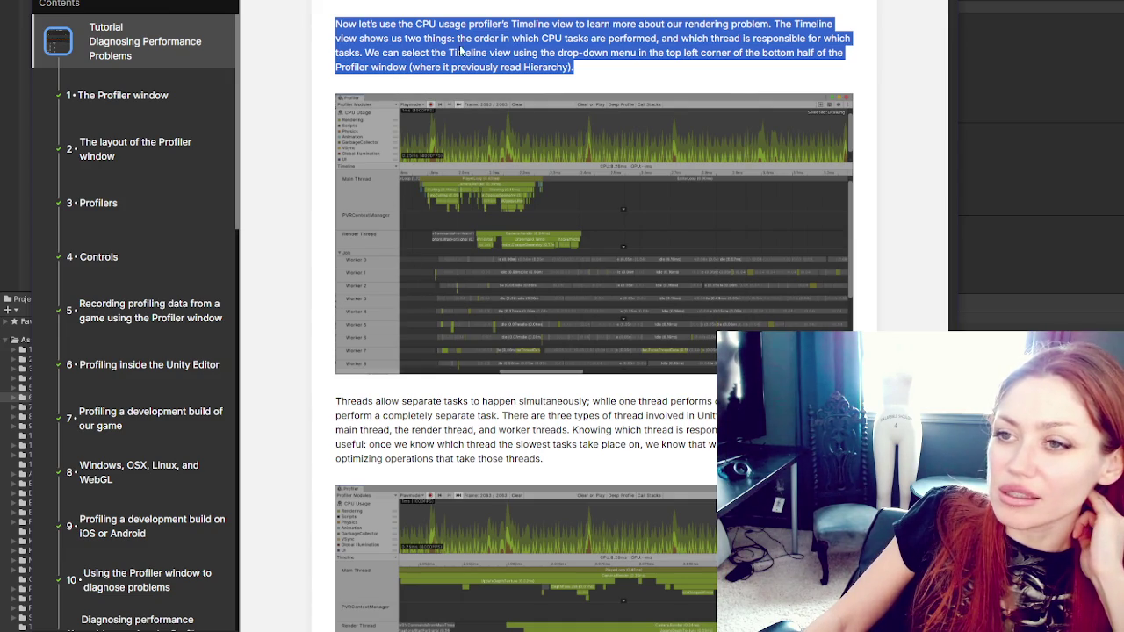
right_click(541, 131)
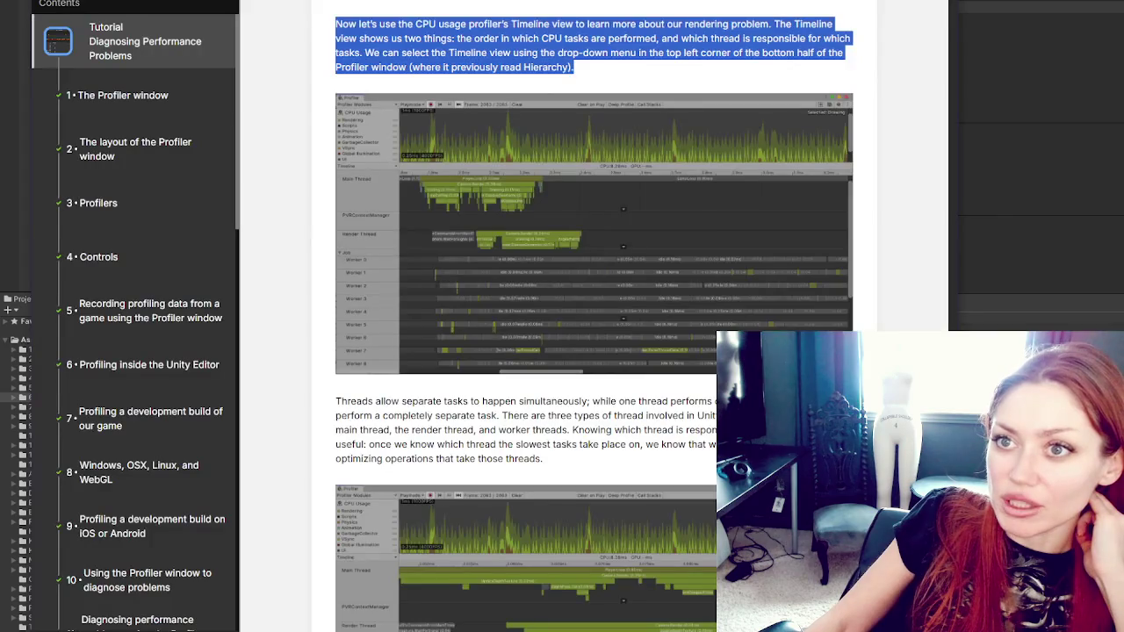
Step: Scroll down to the 'Threads allow…' paragraph on main, render and worker threads
scroll(519, 240, down, 5)
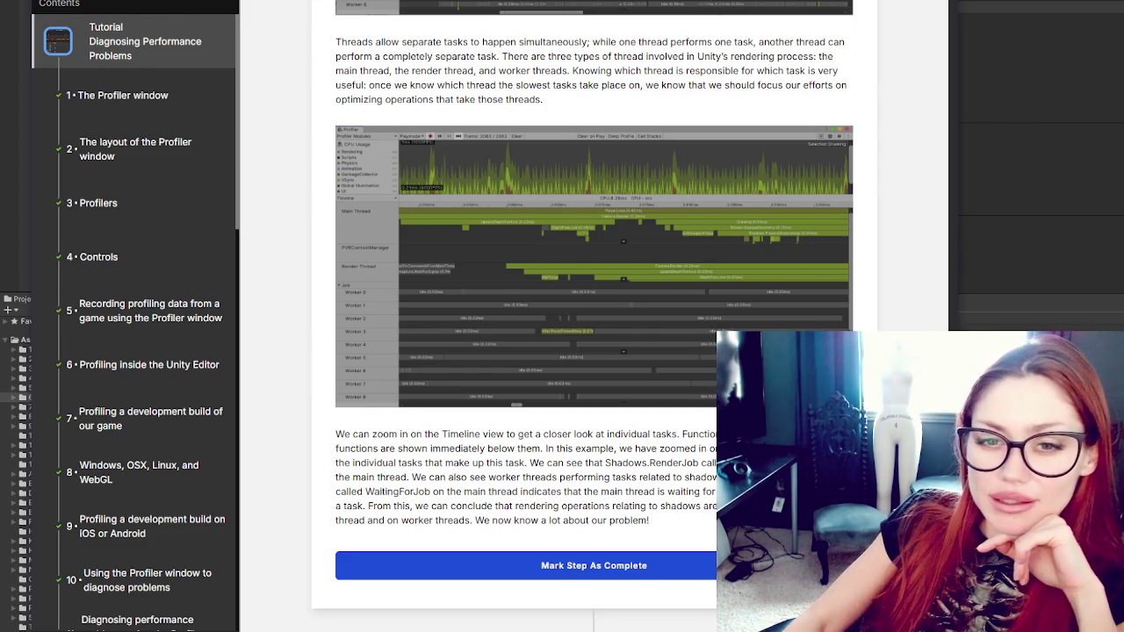
Step: Highlight lines of the paragraph explaining main, render and worker threads
scroll(877, 323, down, 1)
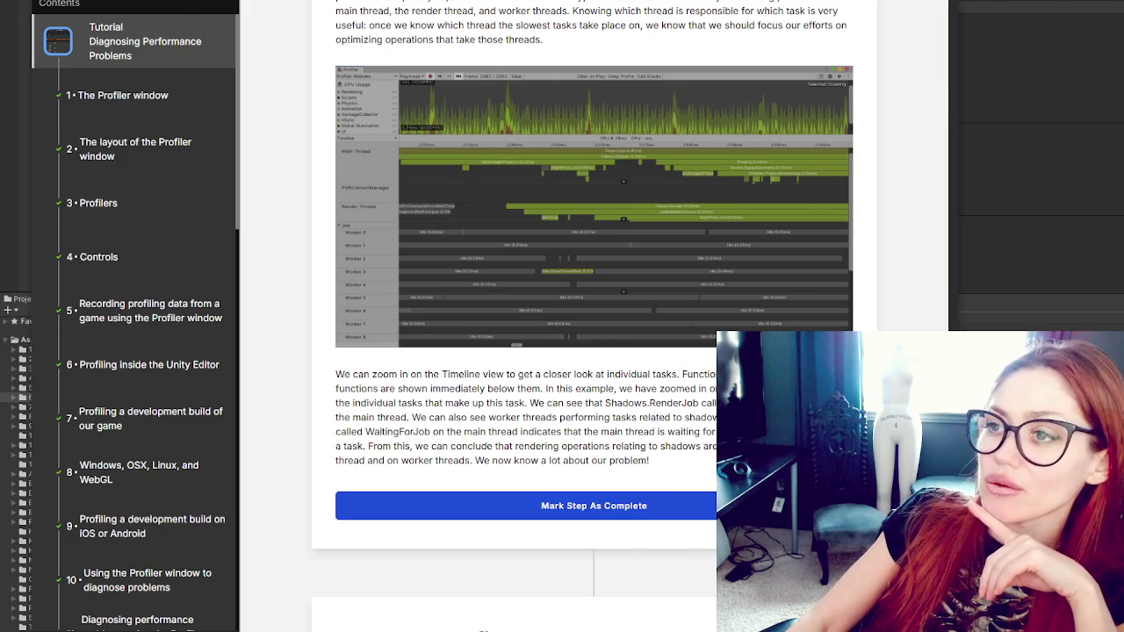
drag(335, 2, 590, 3)
scroll(605, 1, up, 5)
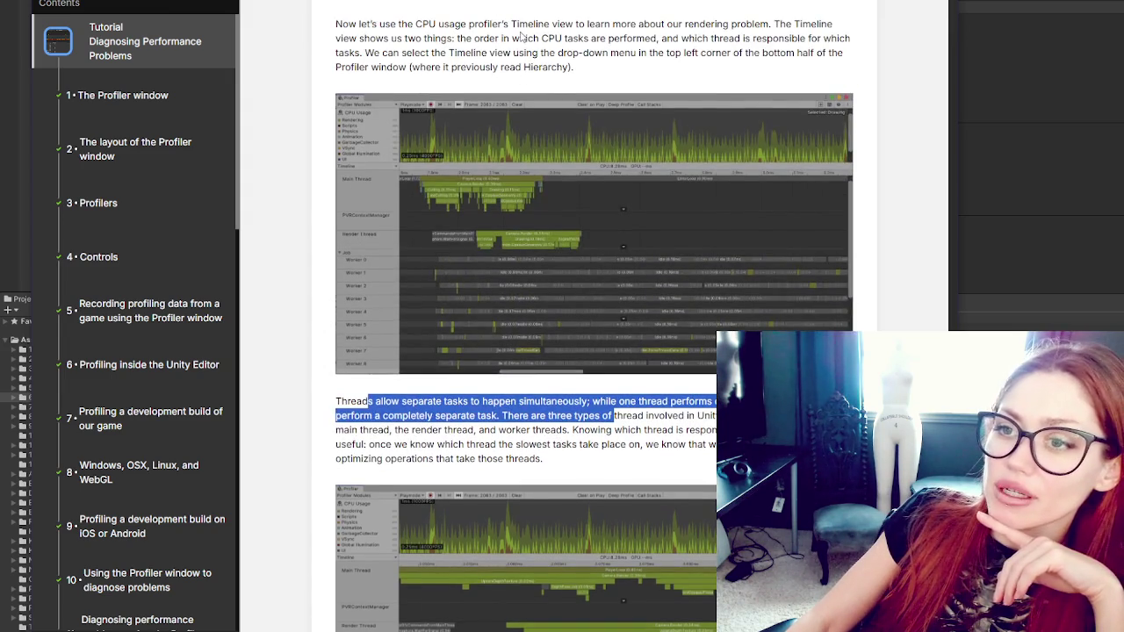
click(678, 78)
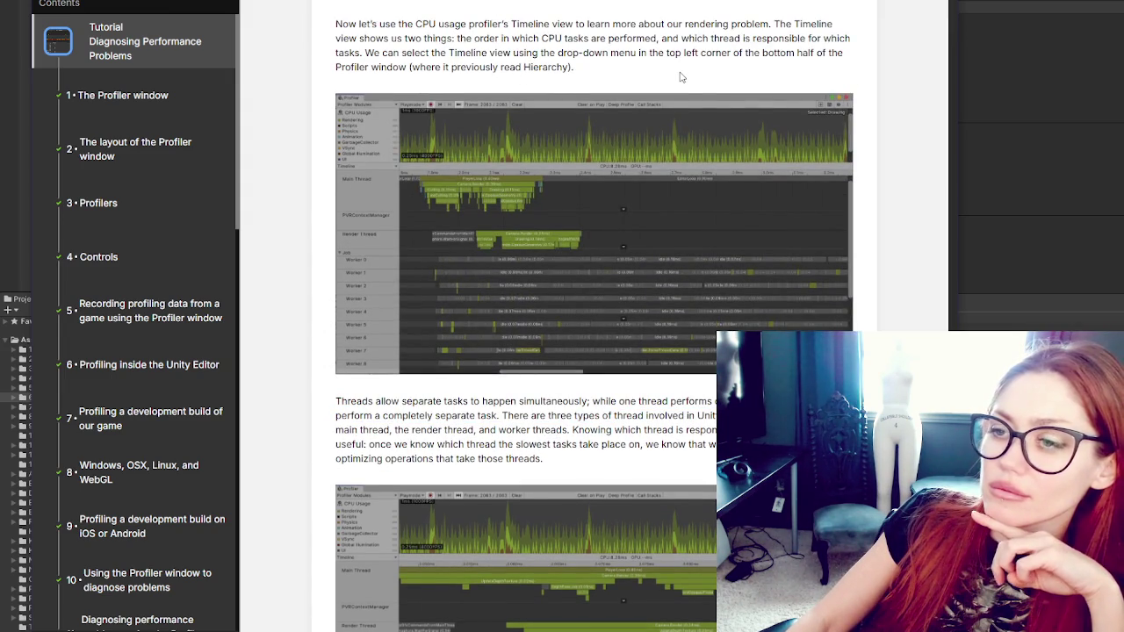
scroll(681, 77, down, 4)
mouse_move(508, 56)
mouse_down()
mouse_move(813, 58)
mouse_move(514, 85)
mouse_move(413, 75)
mouse_move(537, 85)
mouse_move(581, 72)
mouse_move(801, 74)
mouse_move(374, 86)
mouse_move(463, 96)
mouse_move(504, 86)
mouse_move(778, 86)
mouse_move(442, 99)
mouse_move(562, 104)
mouse_up()
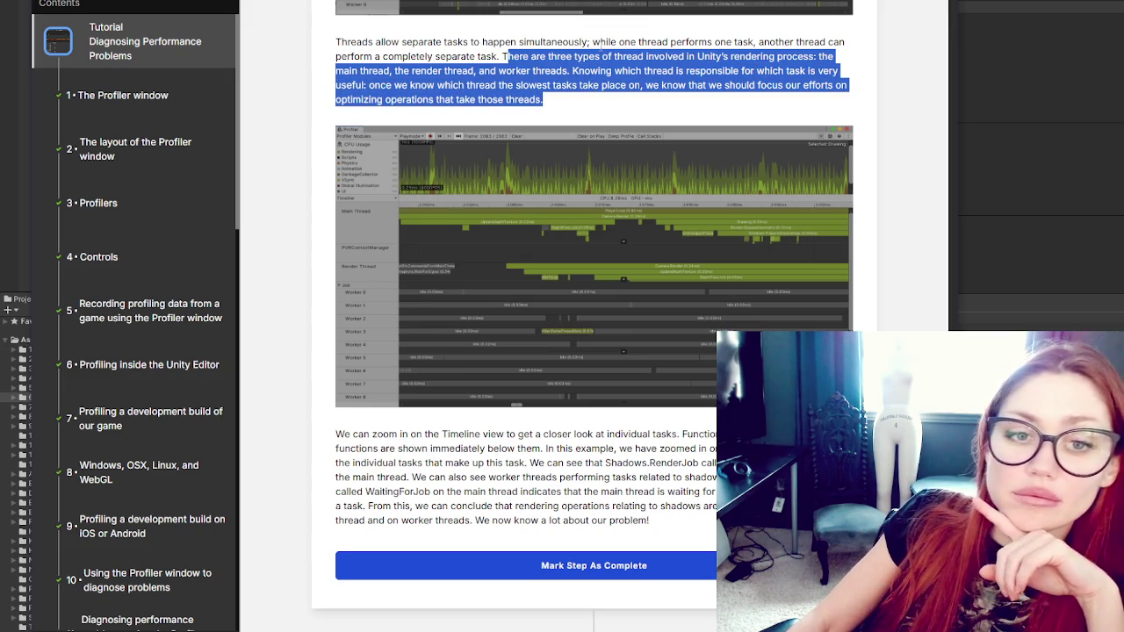
Step: Scroll down until the '20. Other profilers' heading appears
scroll(599, 37, down, 2)
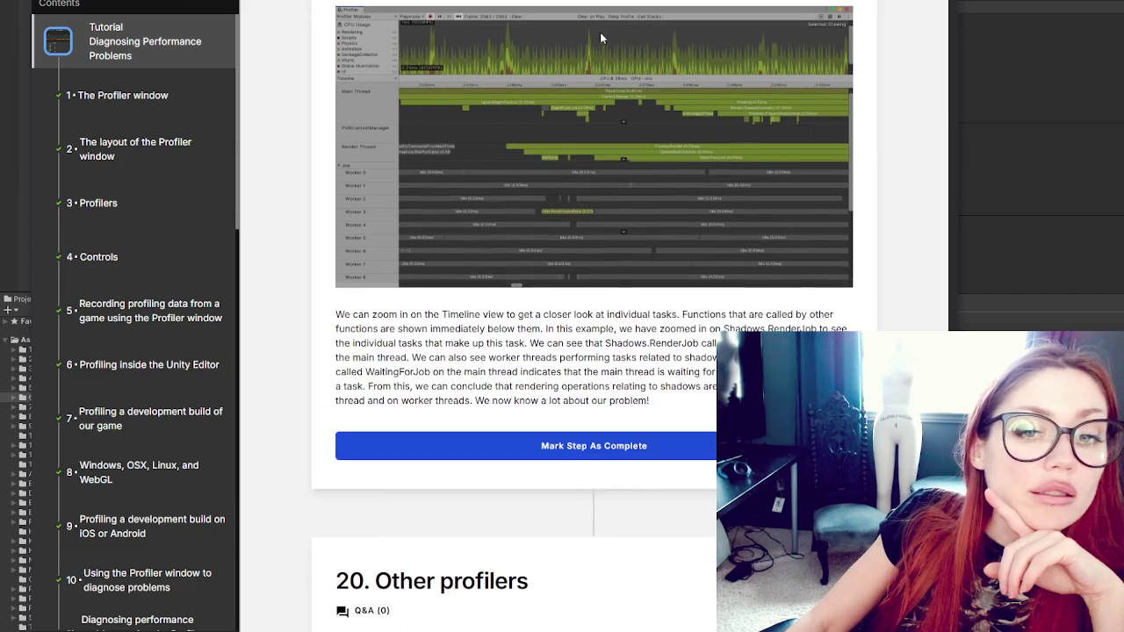
scroll(601, 38, down, 2)
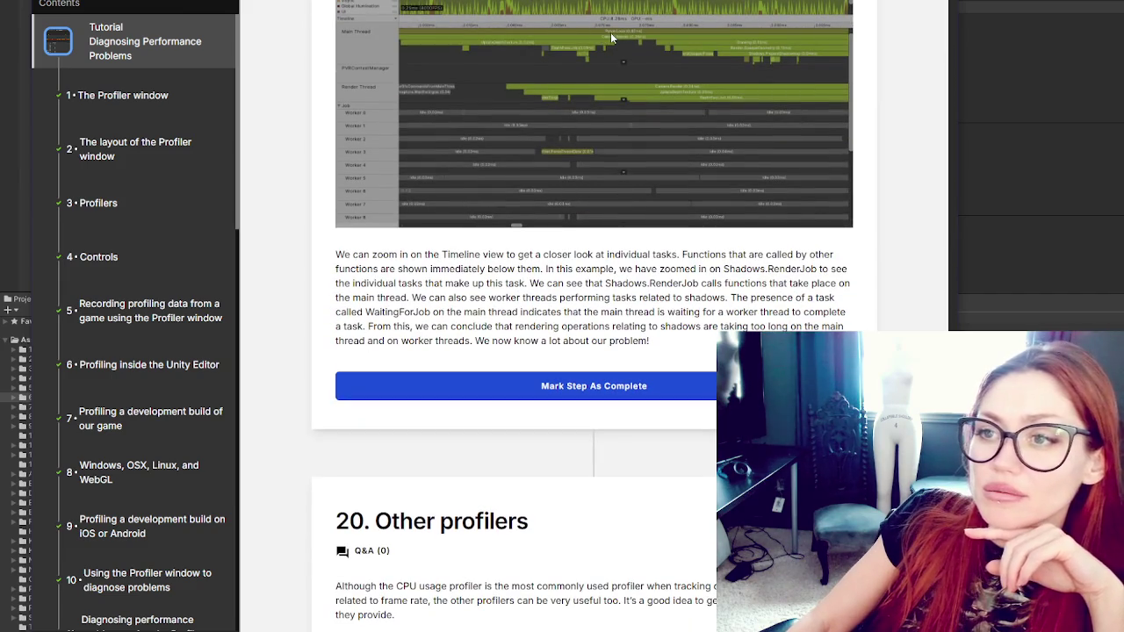
scroll(610, 33, down, 3)
scroll(610, 33, up, 2)
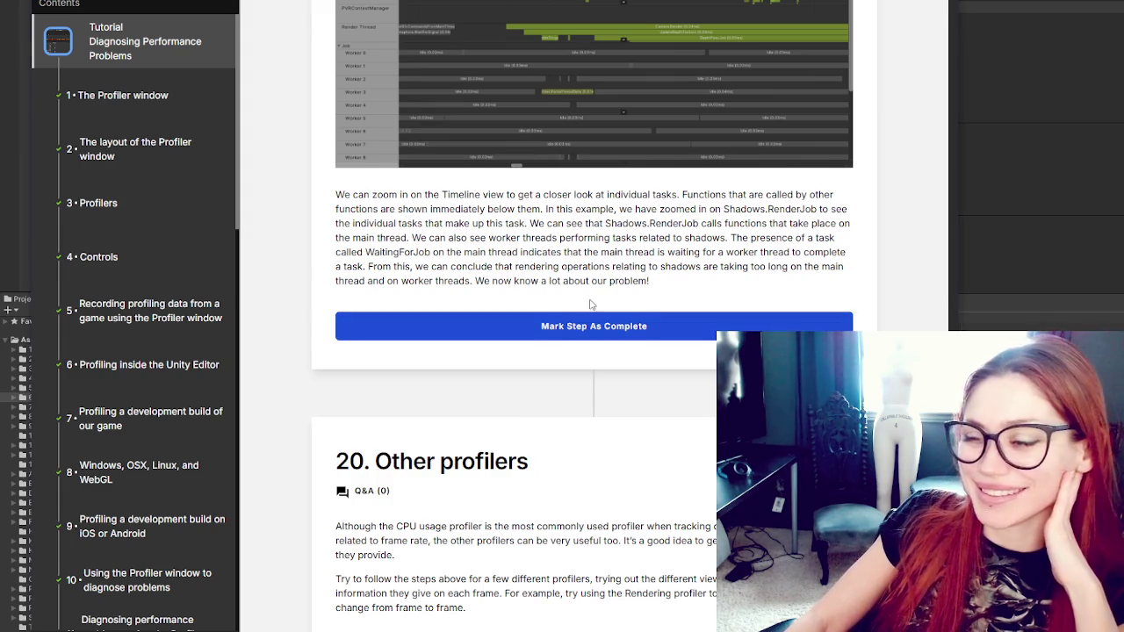
Step: Highlight the Shadows.RenderJob and WaitingForJob sentences, then mark section 19 complete
scroll(590, 304, down, 2)
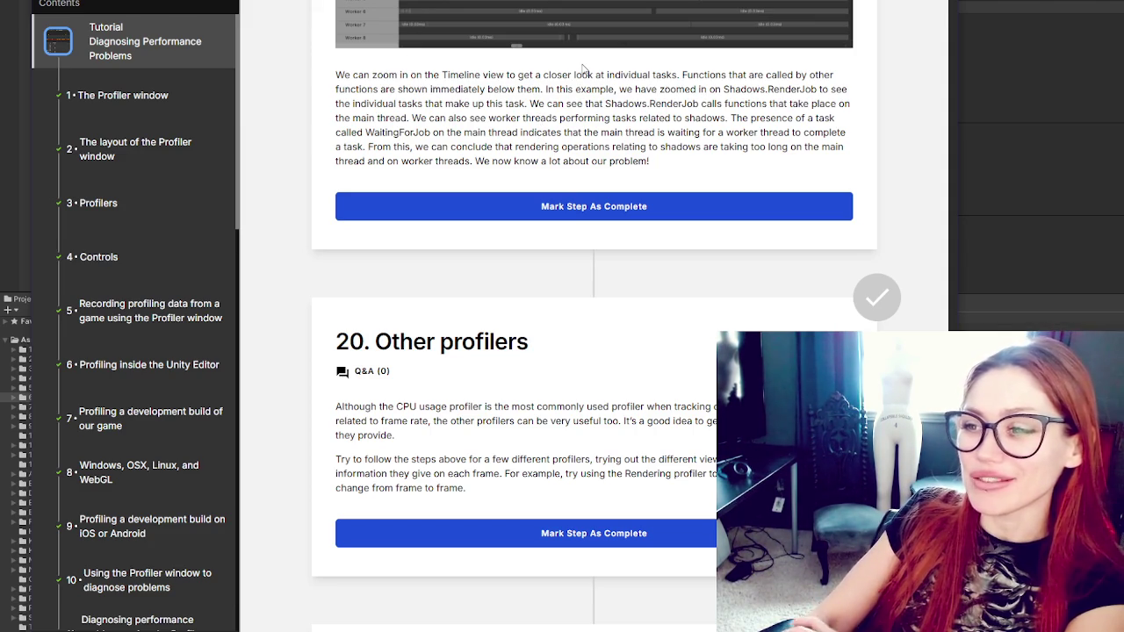
mouse_move(344, 89)
mouse_down()
mouse_move(463, 75)
mouse_move(471, 88)
mouse_move(544, 89)
mouse_up()
scroll(638, 61, up, 1)
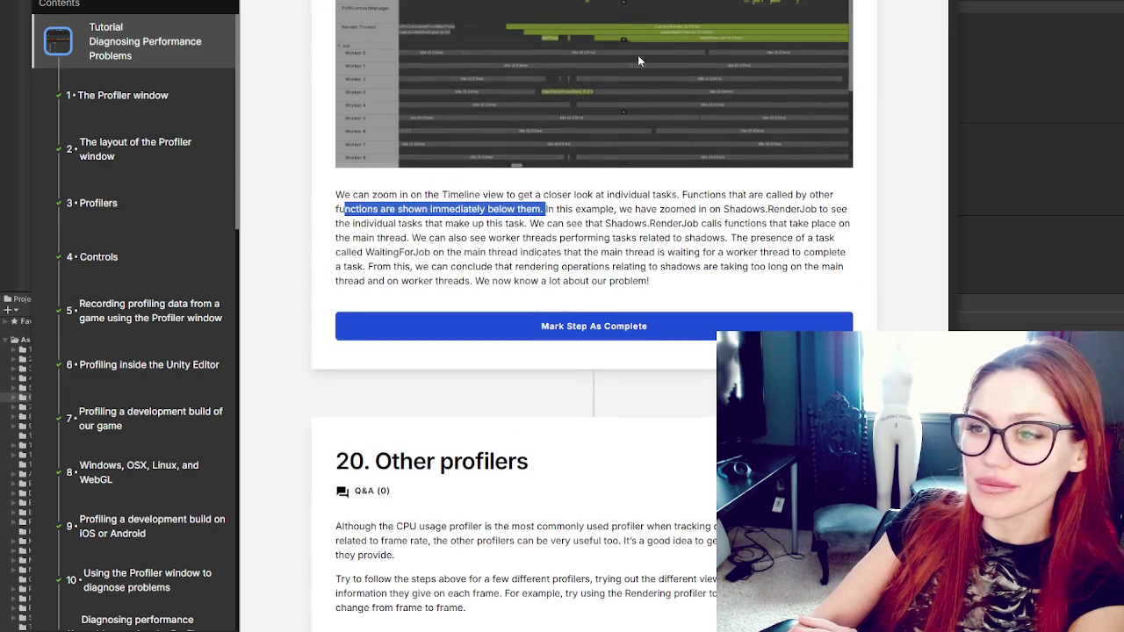
click(557, 211)
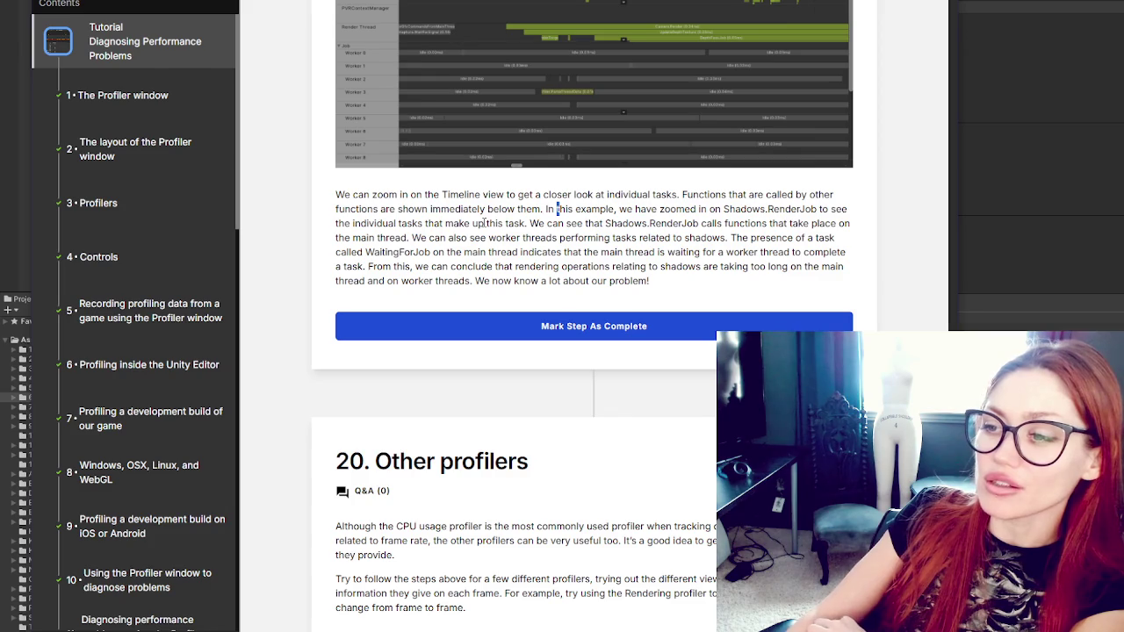
mouse_move(360, 223)
mouse_down()
mouse_move(396, 239)
mouse_move(685, 224)
mouse_move(735, 237)
mouse_move(411, 266)
mouse_move(386, 253)
mouse_move(509, 237)
mouse_move(582, 252)
mouse_move(805, 254)
mouse_move(352, 267)
mouse_move(486, 267)
mouse_move(559, 253)
mouse_move(658, 281)
mouse_move(696, 268)
mouse_move(824, 267)
mouse_move(391, 292)
mouse_move(484, 270)
mouse_move(476, 283)
mouse_move(575, 268)
mouse_move(685, 283)
mouse_move(654, 335)
mouse_up()
click(654, 335)
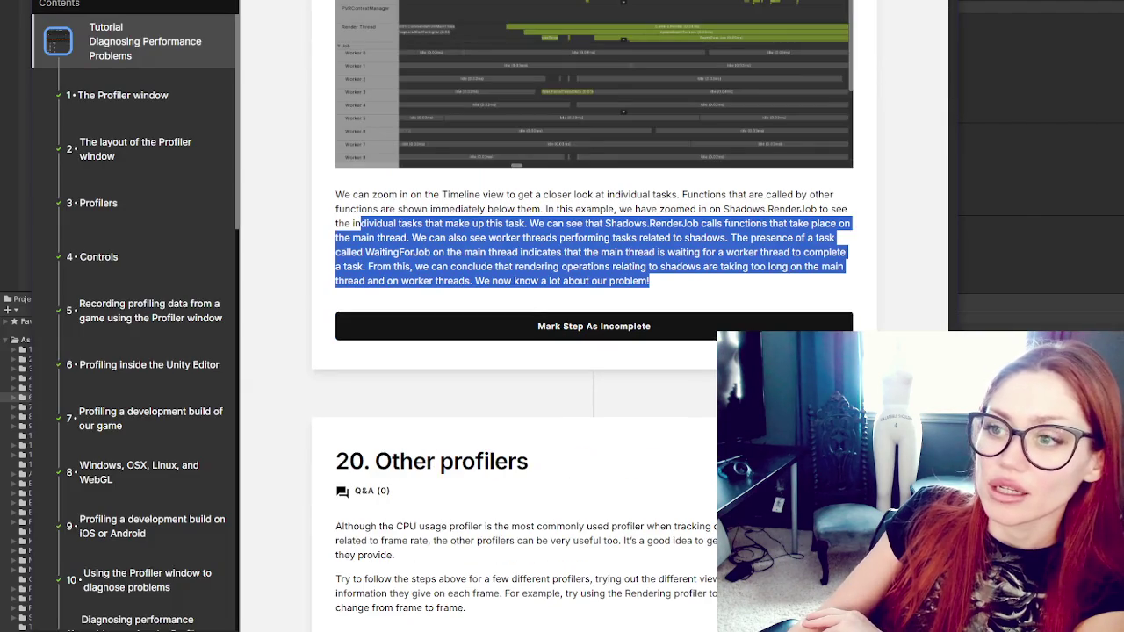
click(768, 290)
Step: Re-highlight the sentence about WaitingForJob in the tutorial, then clear the highlight
scroll(641, 202, up, 3)
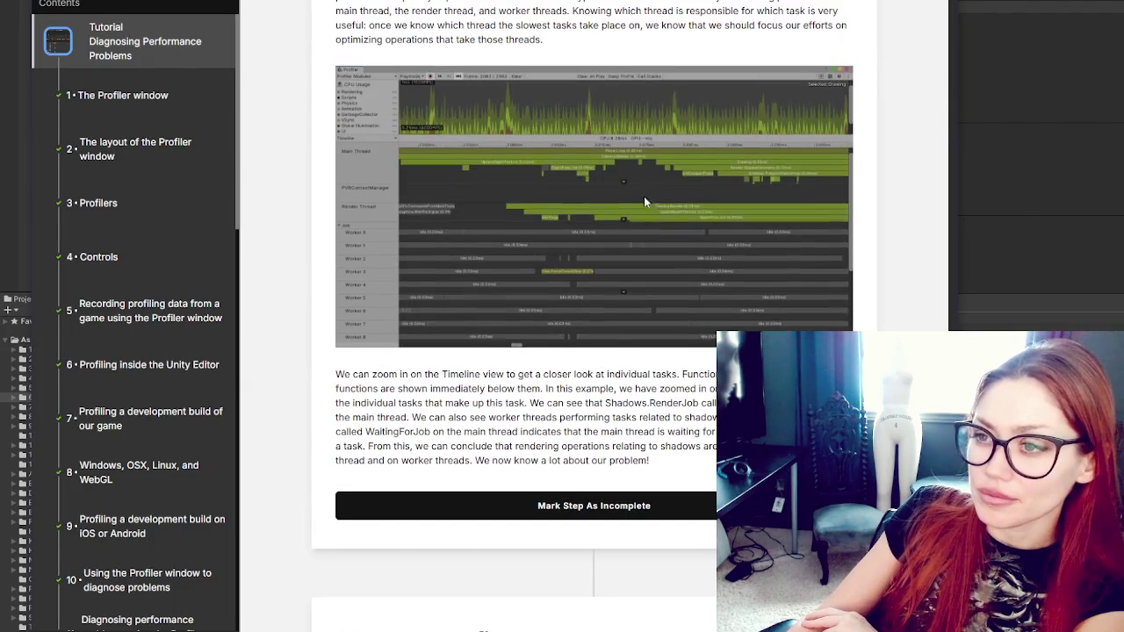
drag(419, 431, 590, 431)
click(705, 430)
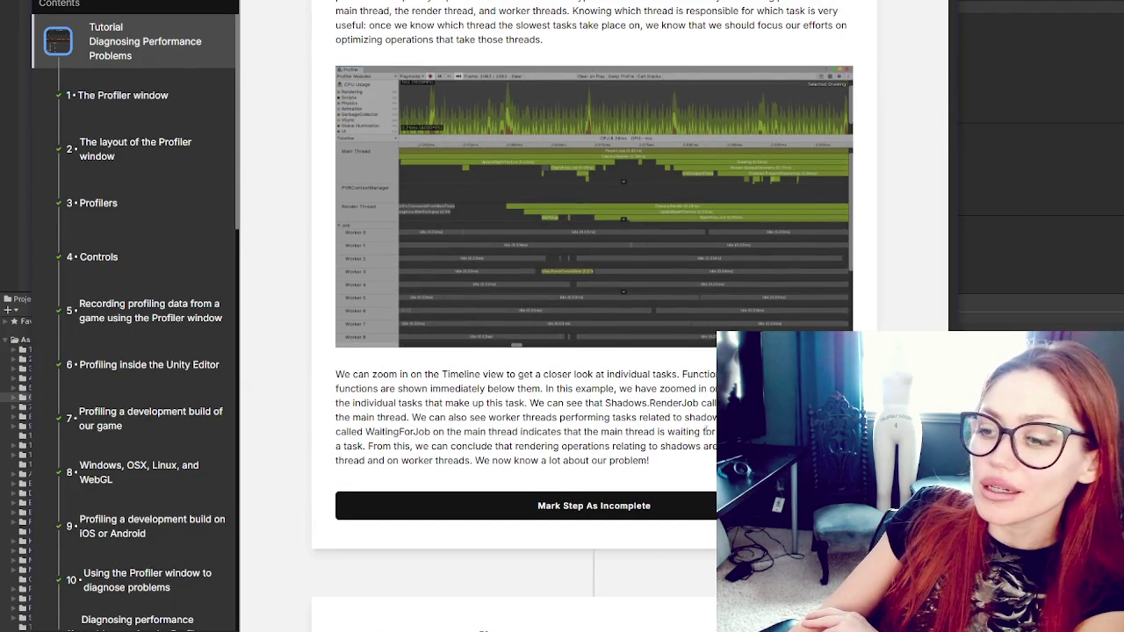
mouse_move(720, 417)
mouse_down()
mouse_move(568, 417)
mouse_move(412, 446)
mouse_up()
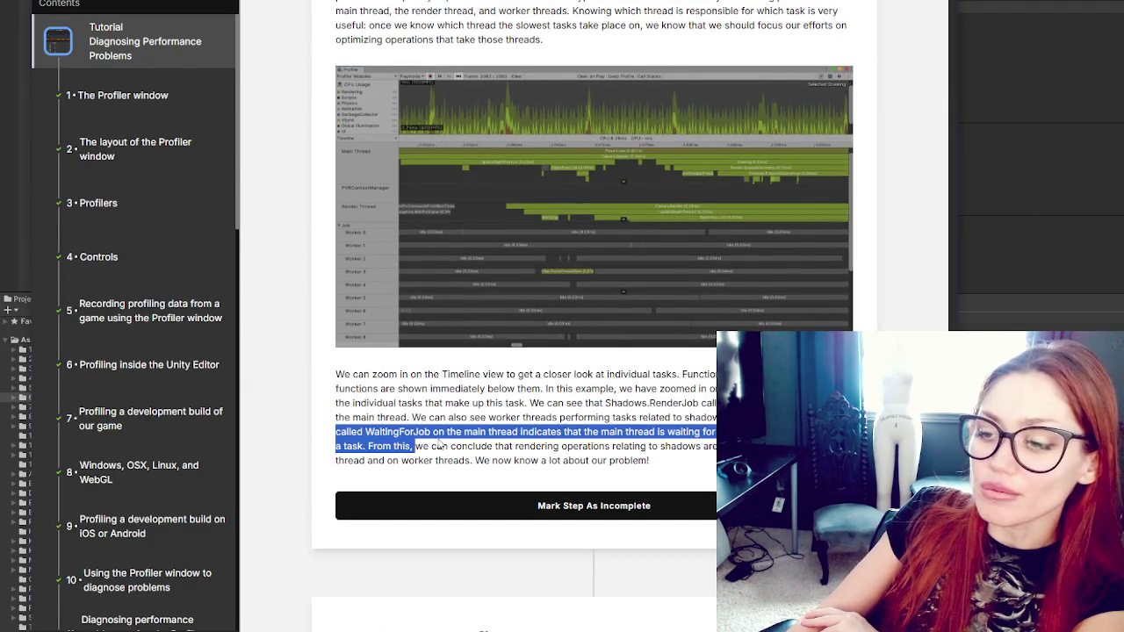
click(412, 446)
Step: Read down past the step's closing sentence to section 20, Other profilers, and the Rendering profiler suggestion
scroll(593, 316, down, 1)
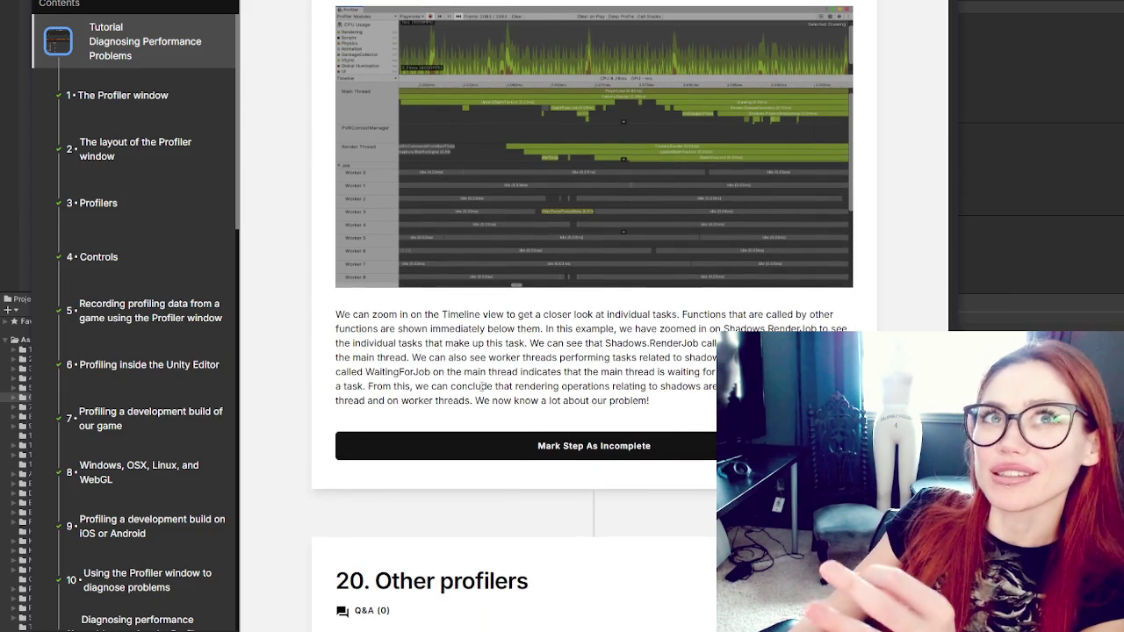
scroll(473, 296, down, 2)
drag(484, 280, 702, 288)
scroll(764, 276, down, 5)
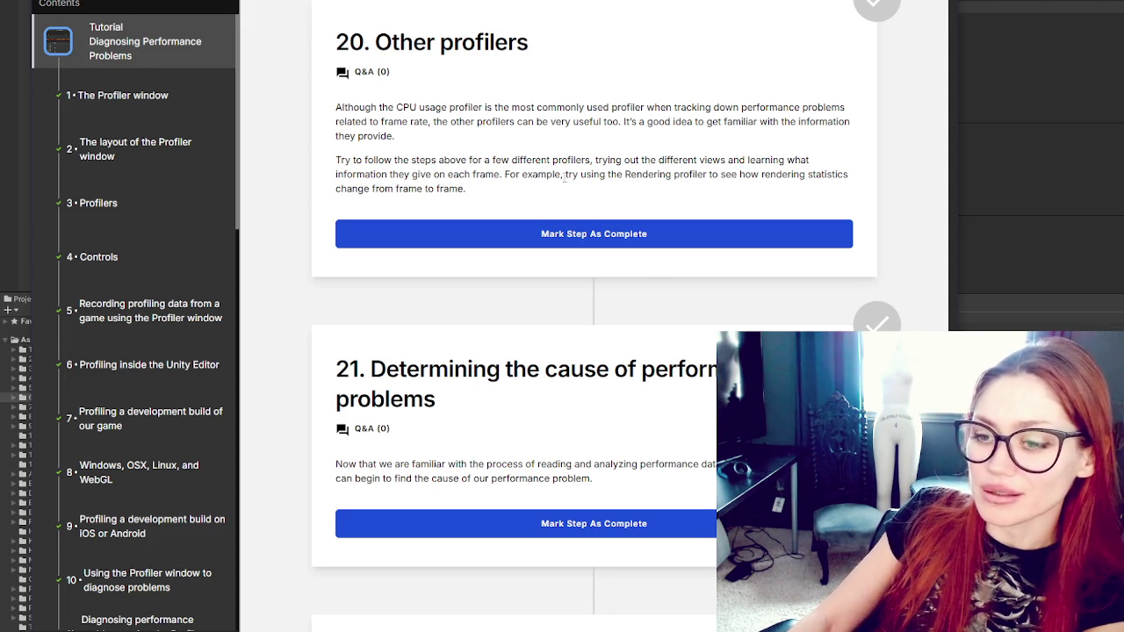
scroll(642, 164, down, 3)
scroll(645, 169, up, 2)
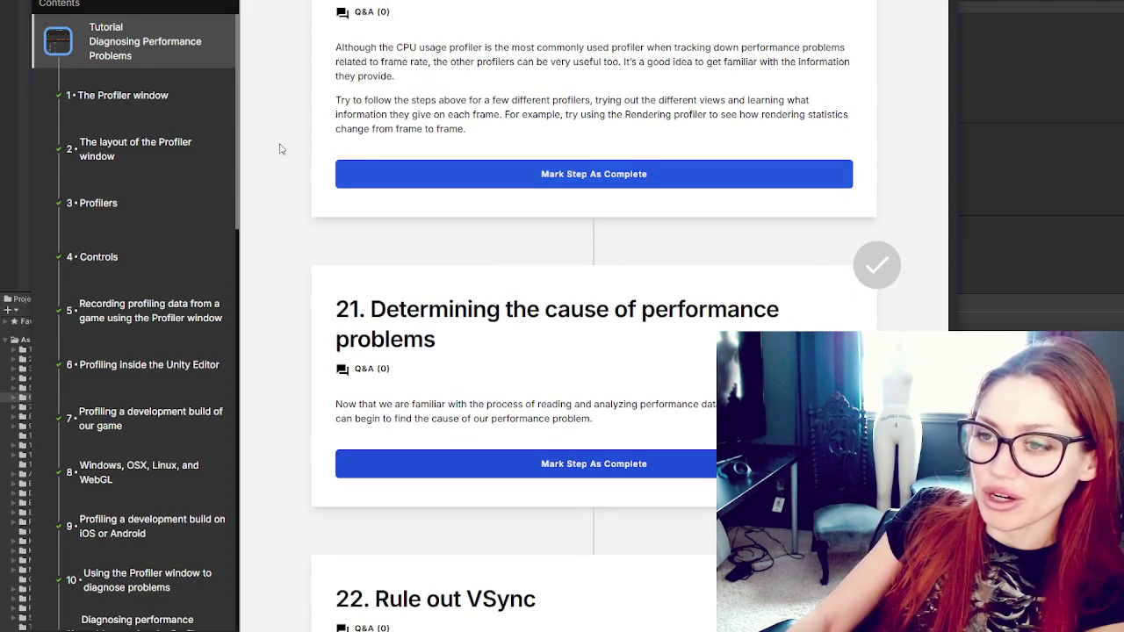
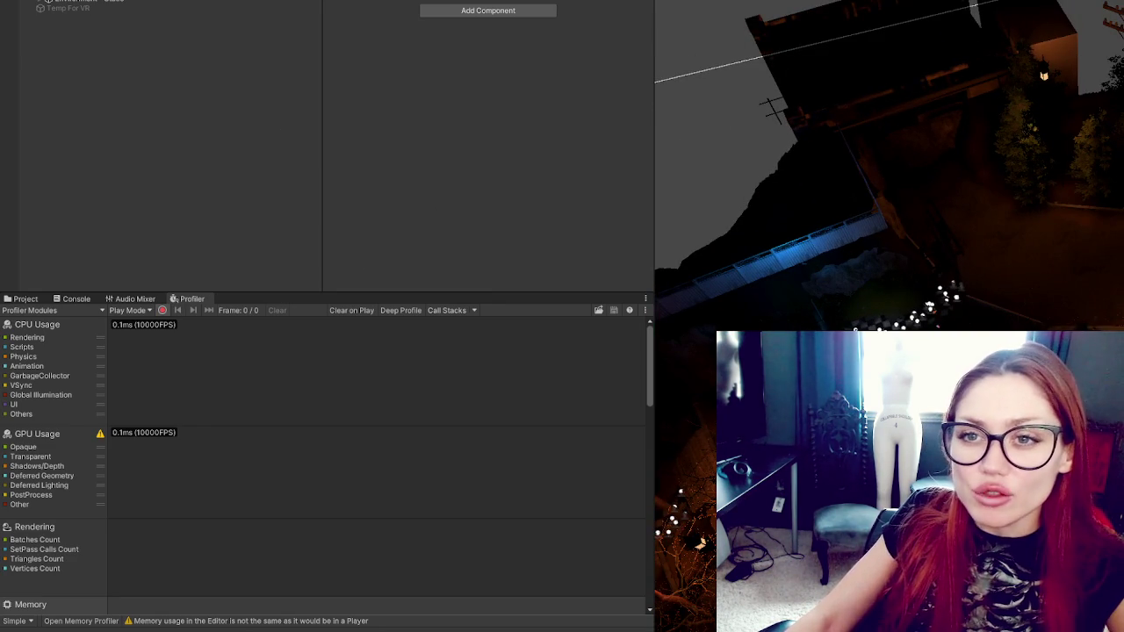
Step: Select the Point Lights in the Hierarchy and inspect a single point light's settings
scroll(158, 141, up, 3)
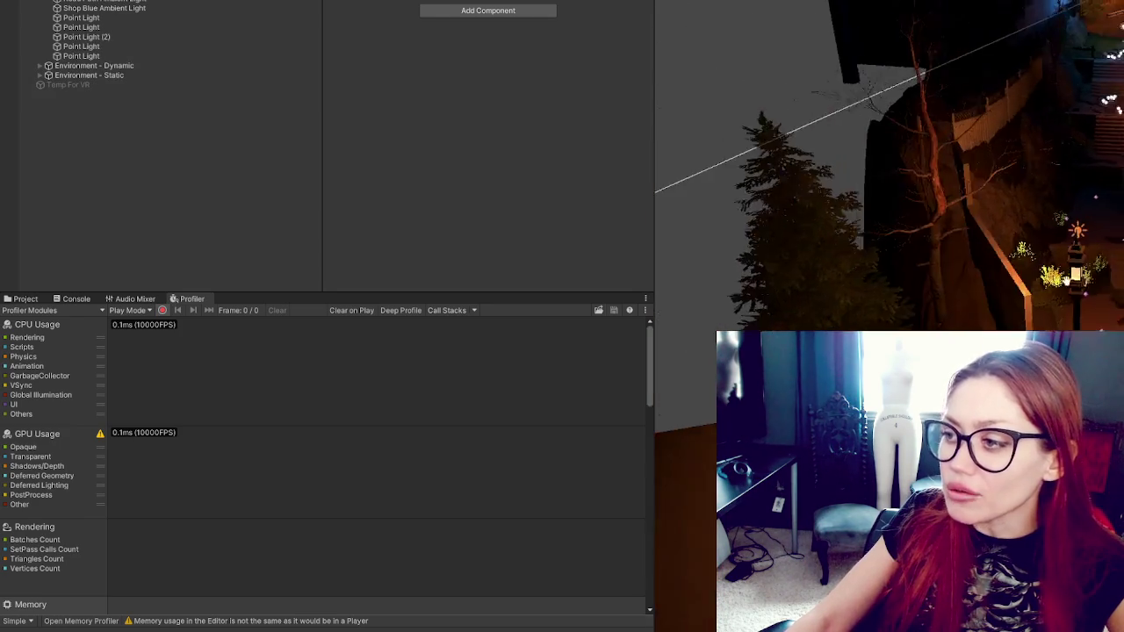
shift+click(81, 55)
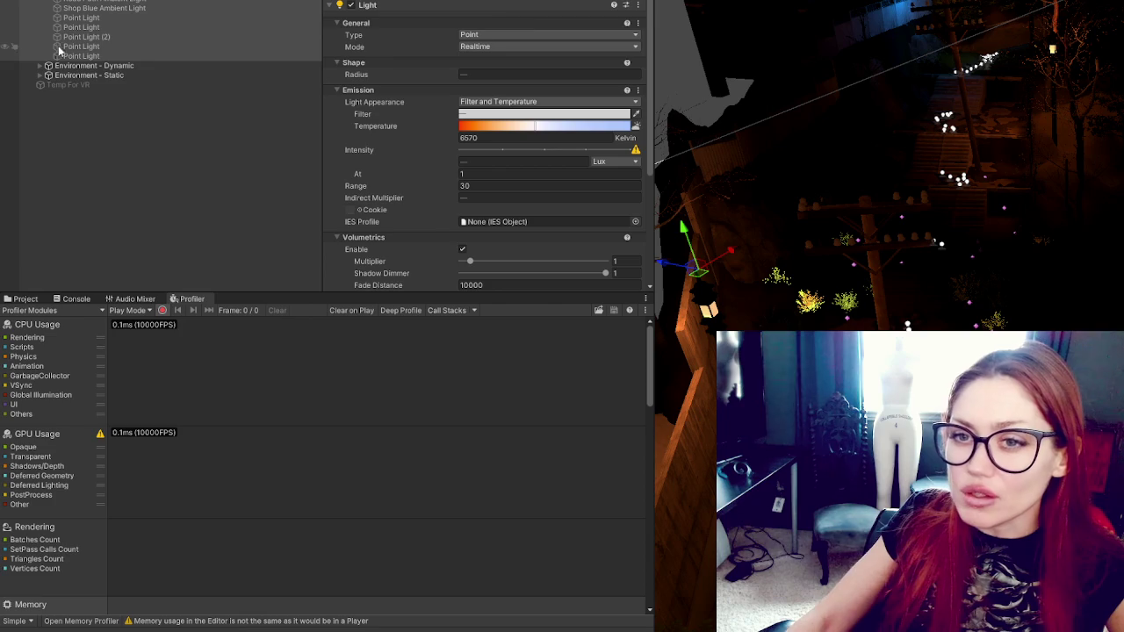
click(141, 45)
click(146, 54)
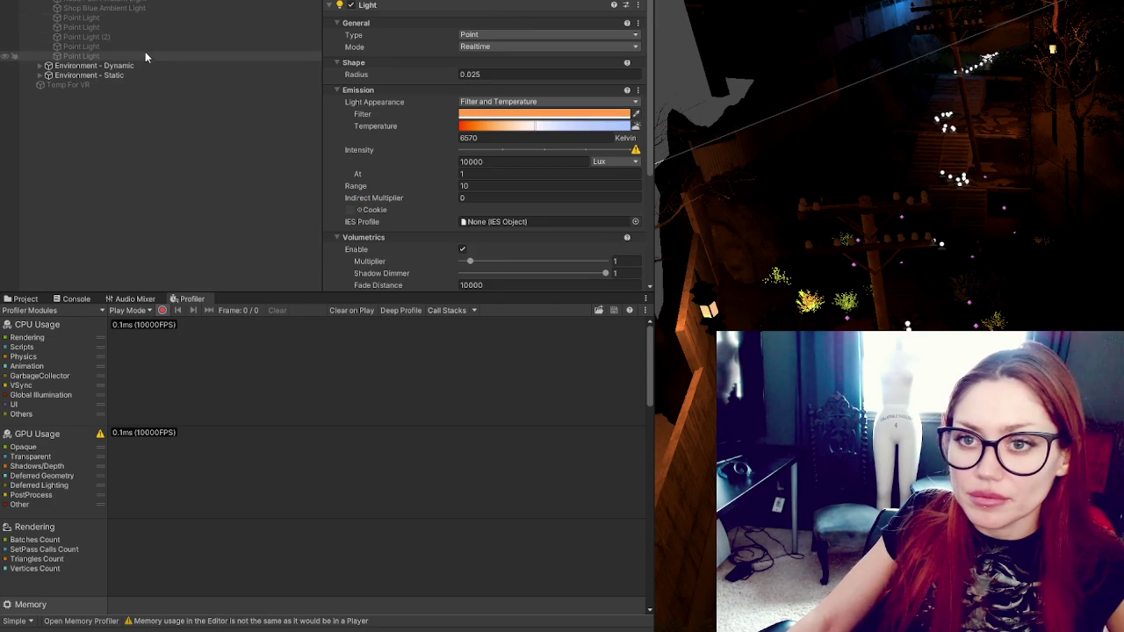
shift+click(145, 55)
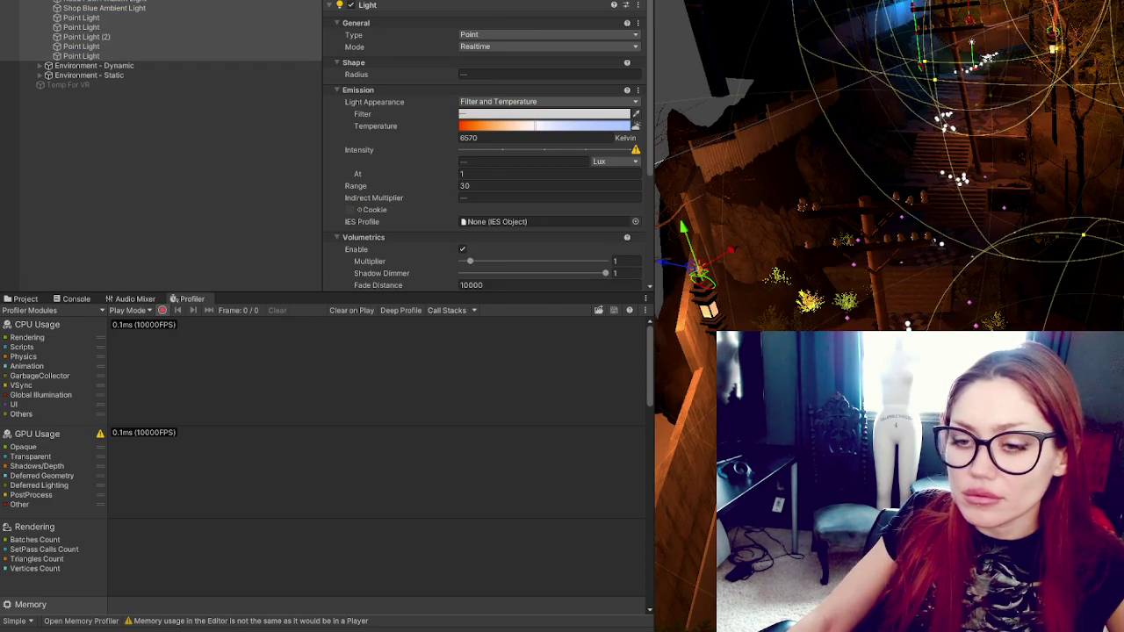
Step: Open the Title scene from Assets/6-Scenes in the Project tab
click(21, 299)
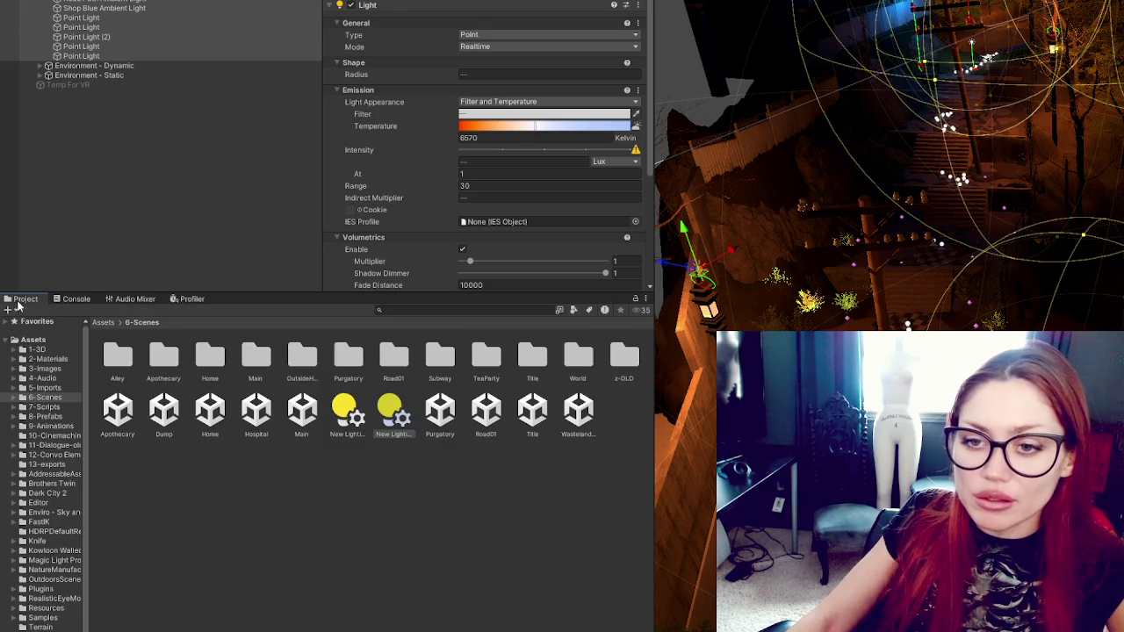
click(53, 397)
double_click(529, 414)
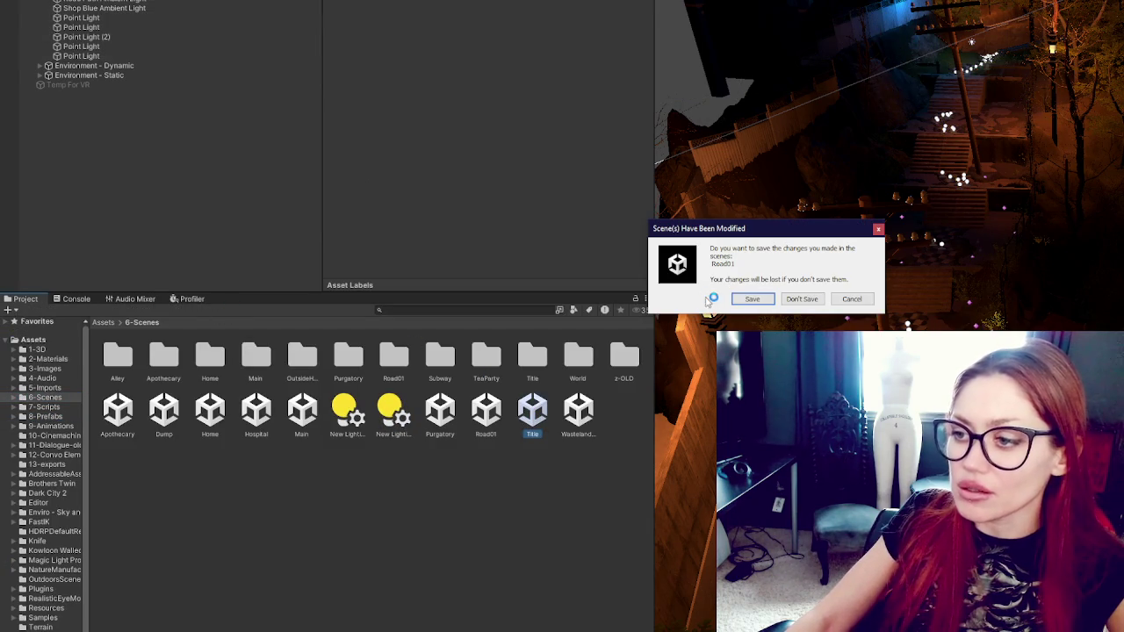
Step: Answer the prompt about saving changes to the modified Road01 scene
click(747, 299)
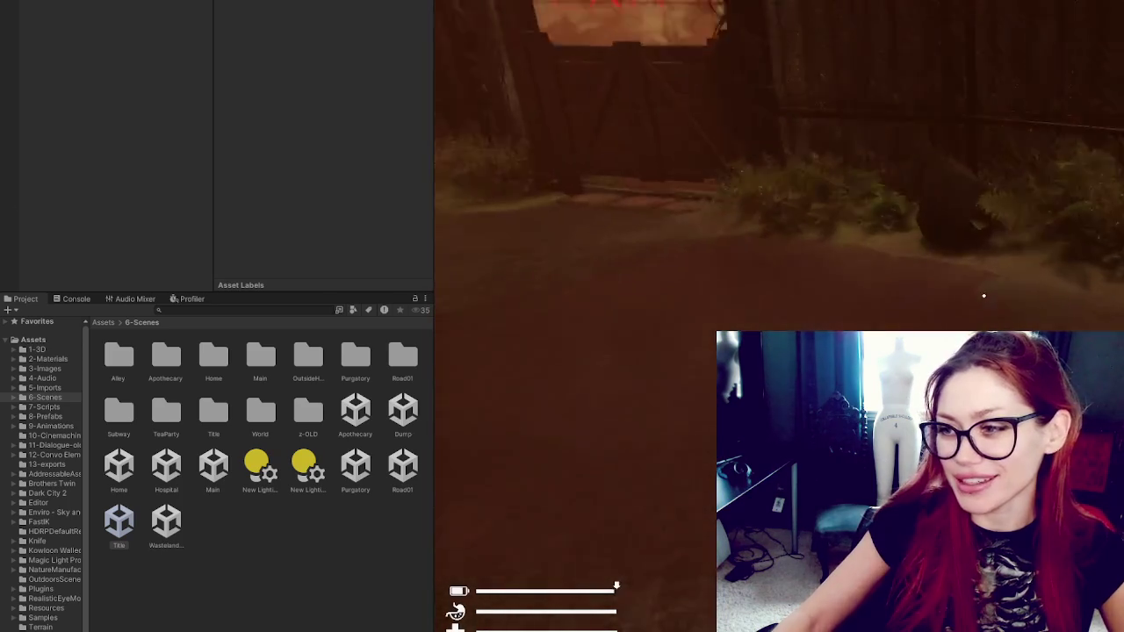
Step: Walk the player forward along the fence toward the red EXIT gate
key(w)
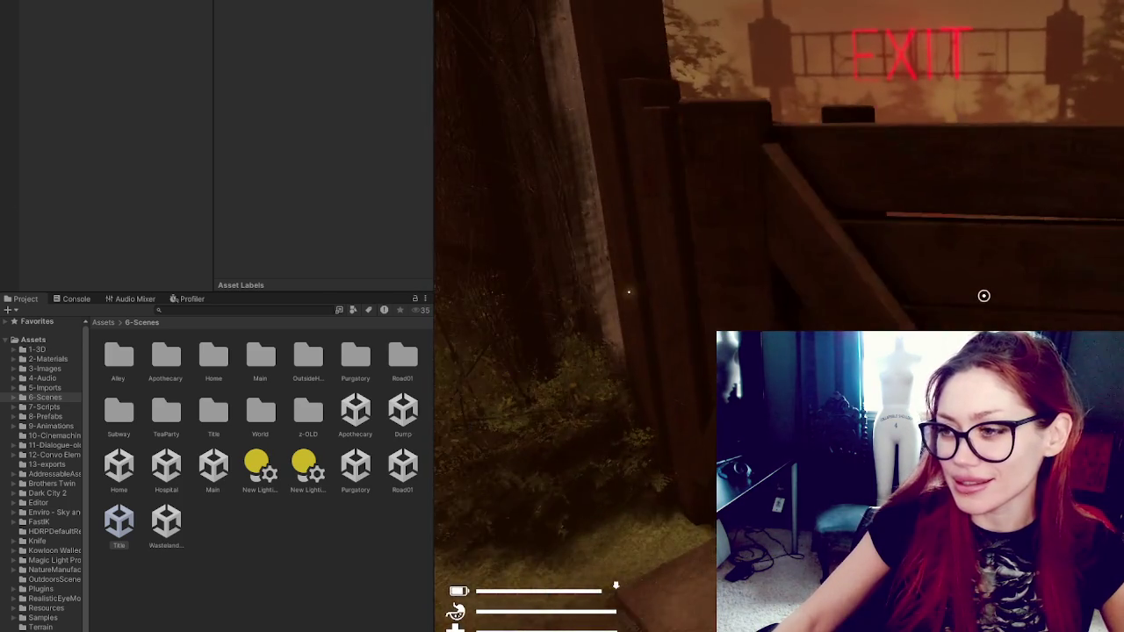
key(w)
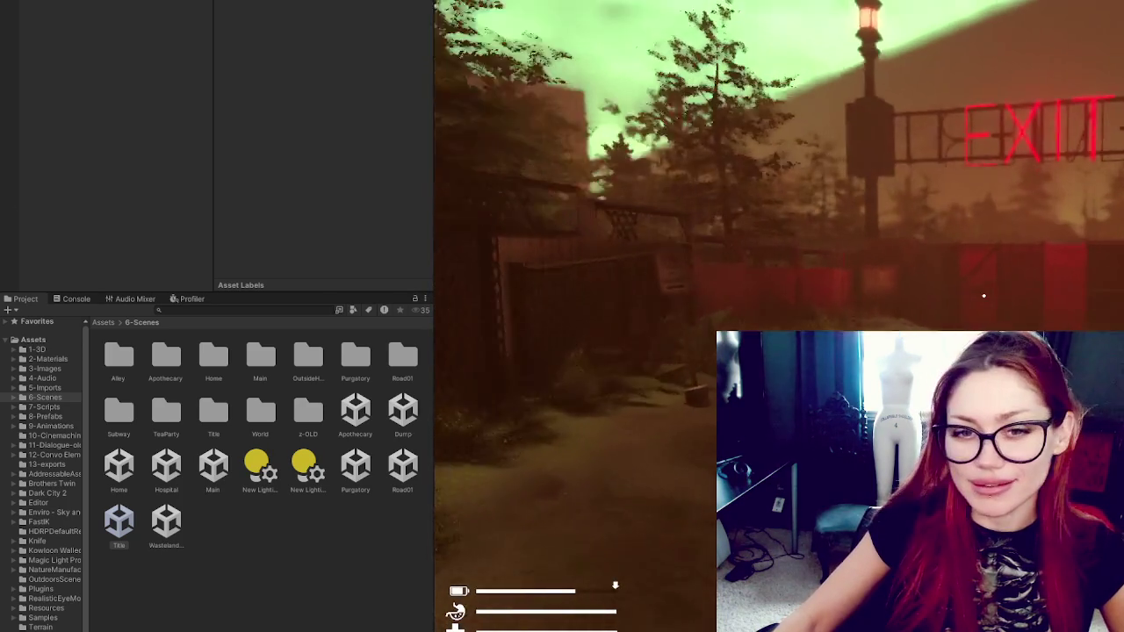
key(w)
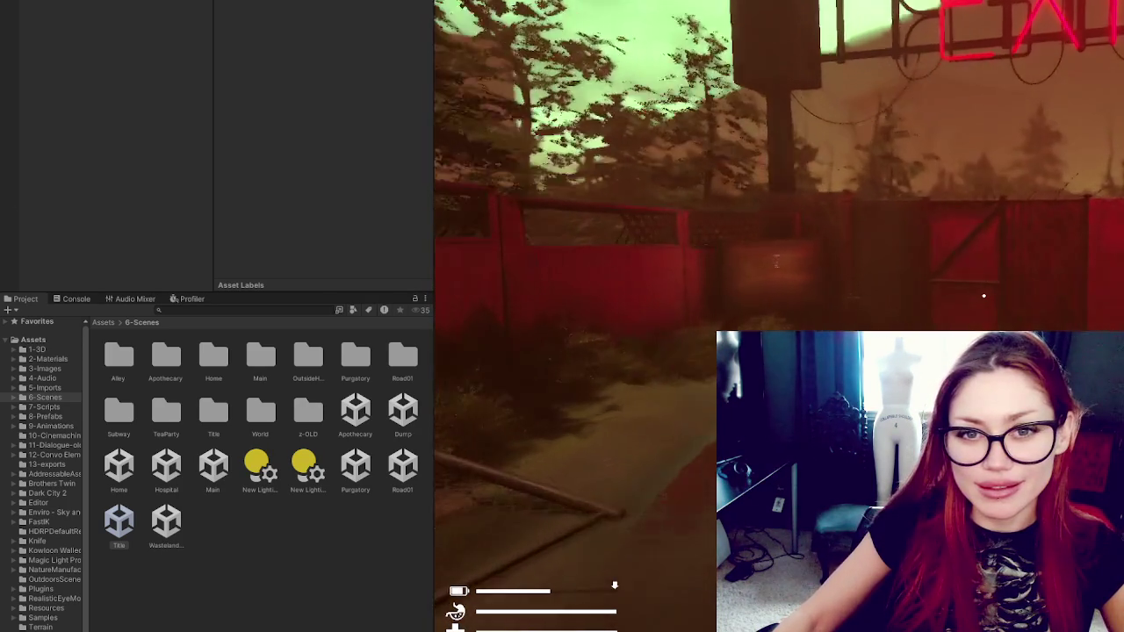
key(w)
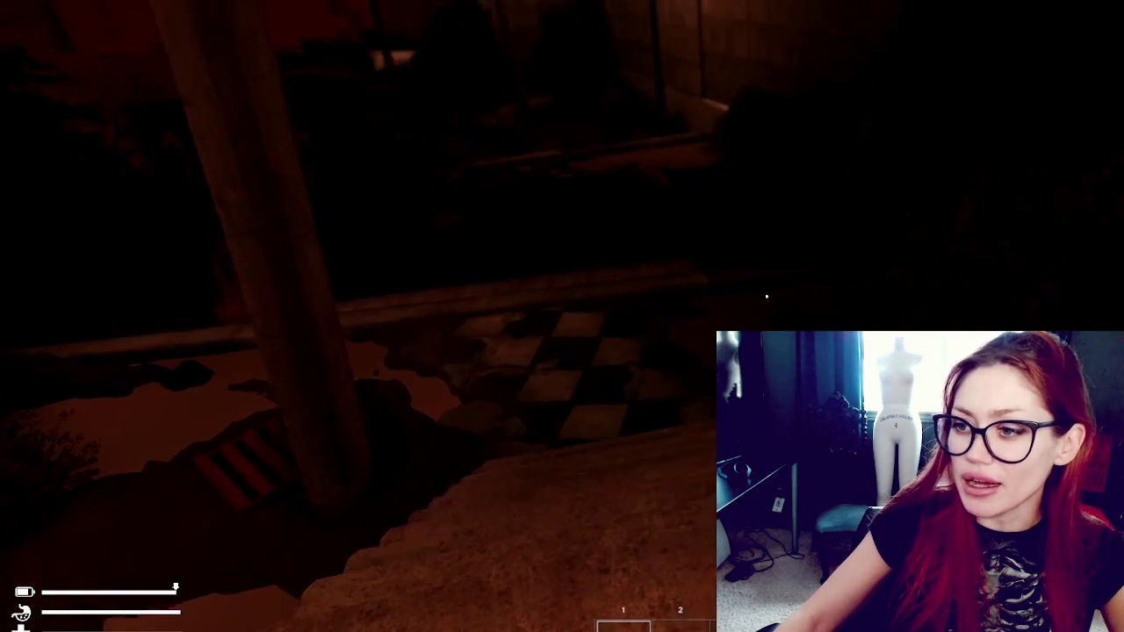
Step: Walk down the stone steps onto the wet floor and bring up the STATS menu
key(w)
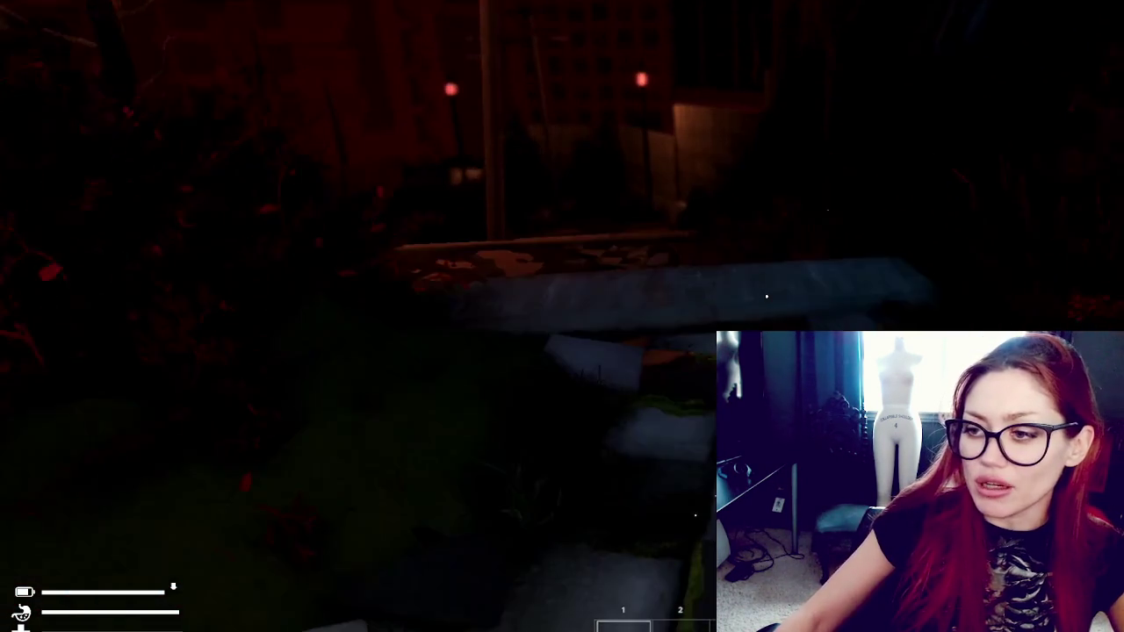
key(w)
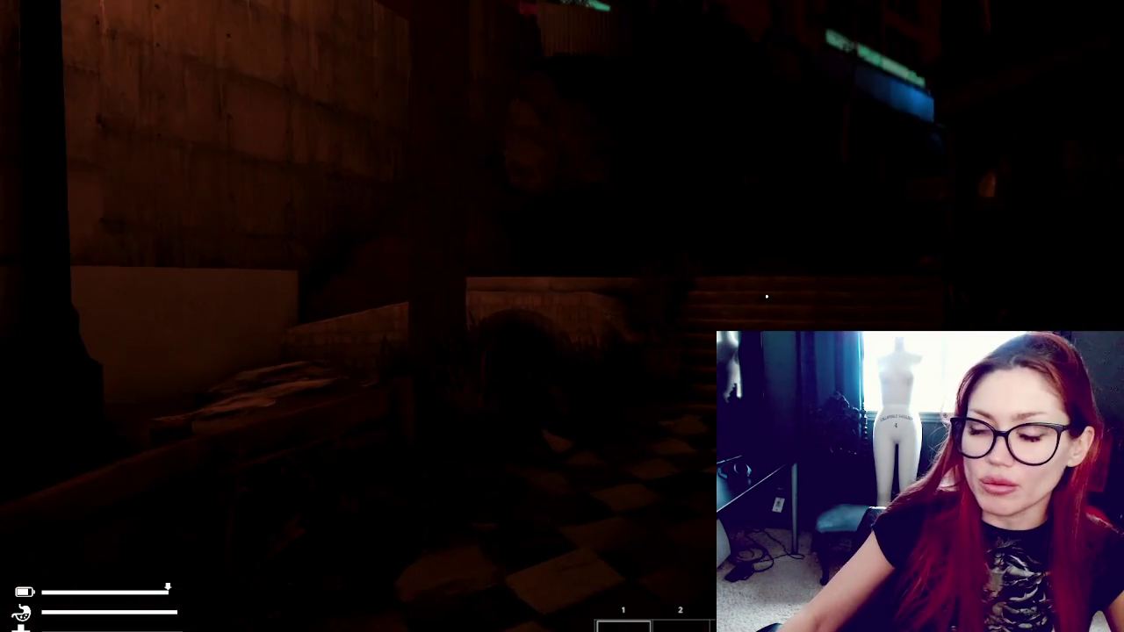
key(Tab)
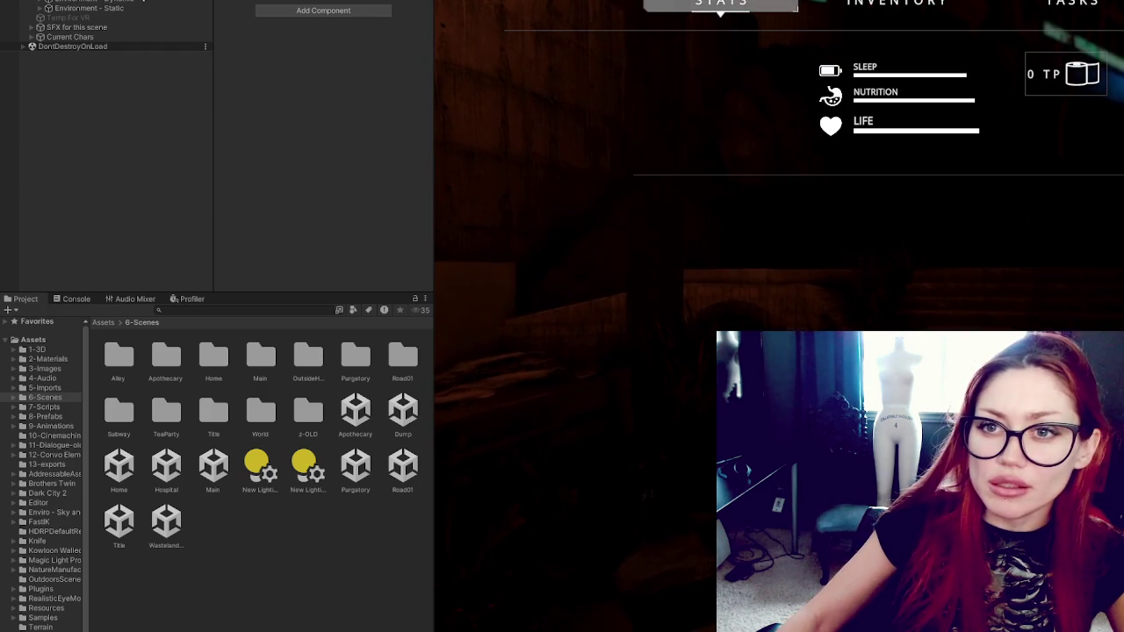
Step: Close STATS, walk on along the fence, reopen STATS, and scroll the Hierarchy to the lights
key(Tab)
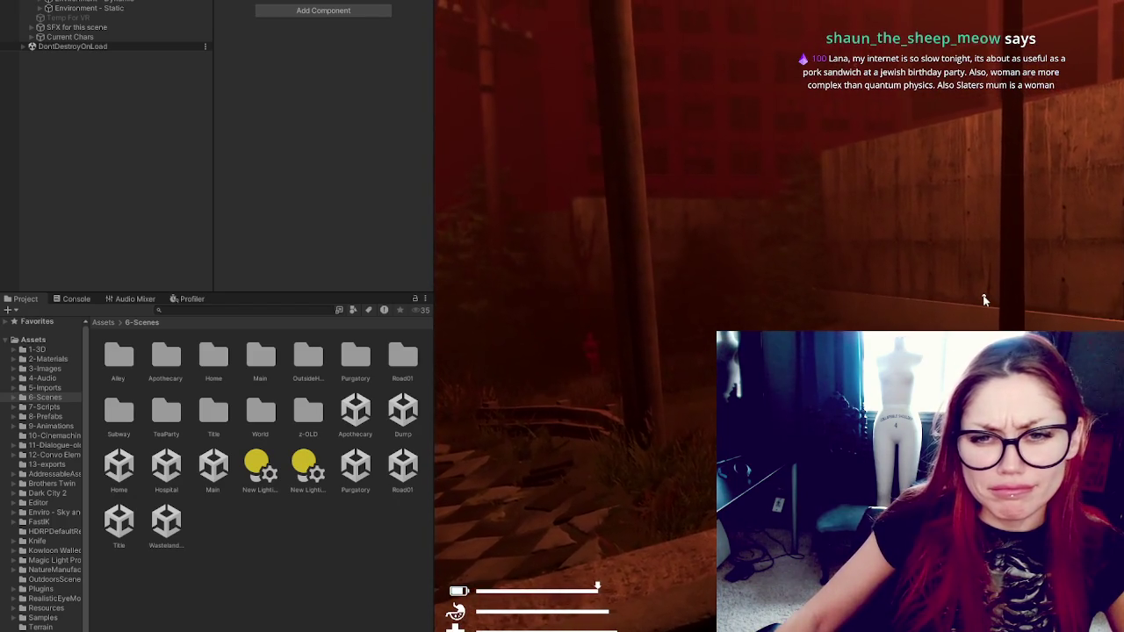
key(Tab)
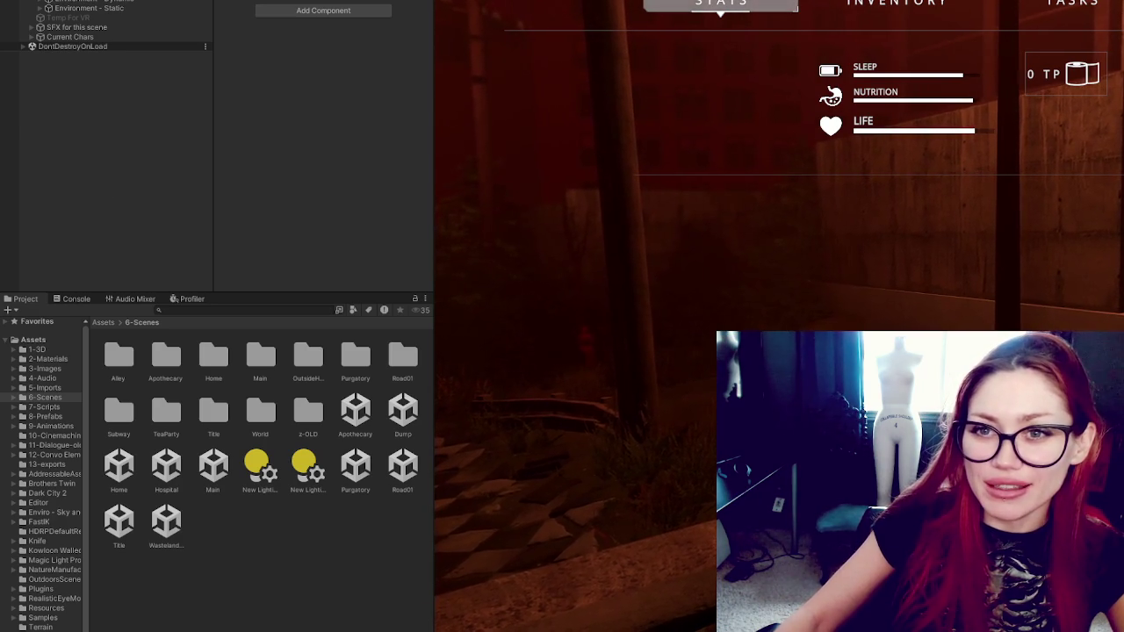
scroll(130, 7, up, 3)
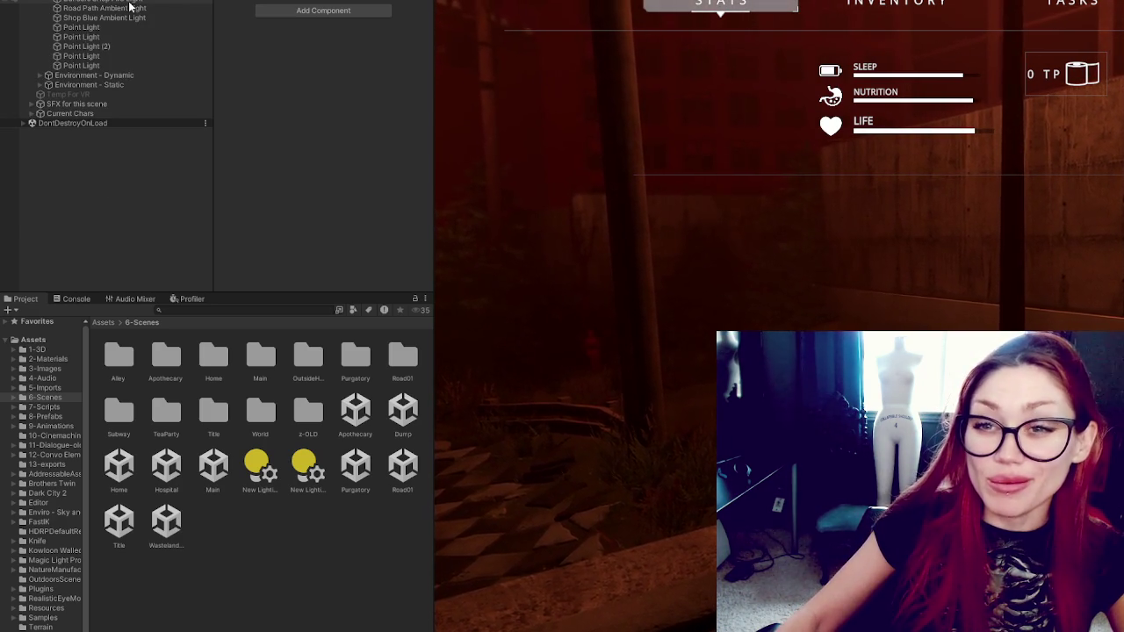
Step: Select the ambient and point lights together and enable Shadow Map on them
click(130, 7)
shift+click(130, 65)
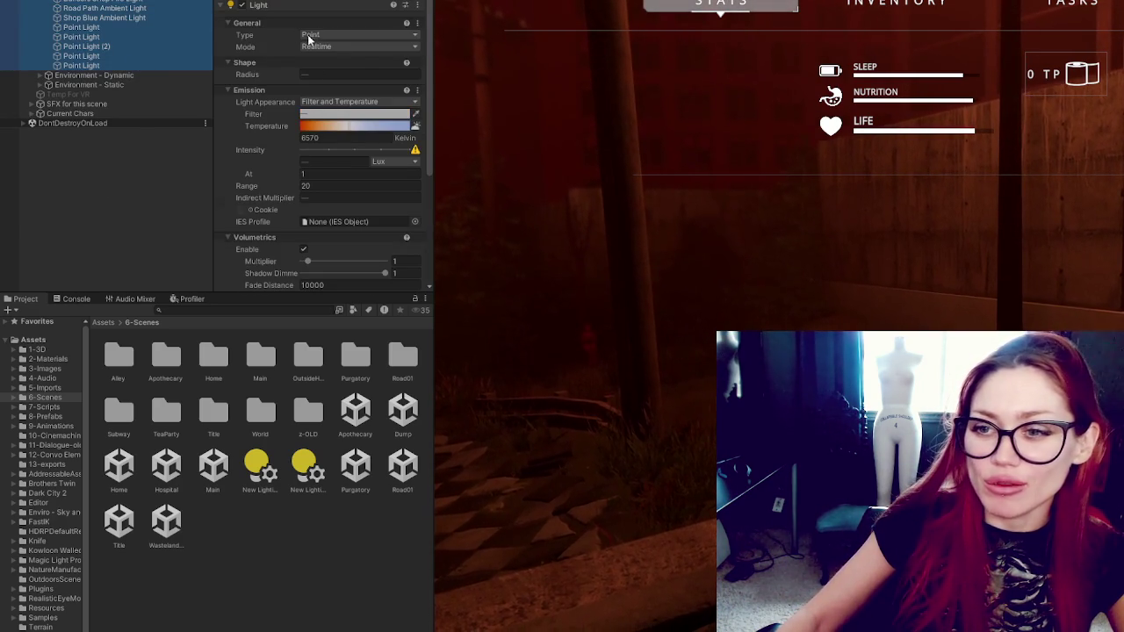
scroll(321, 263, down, 10)
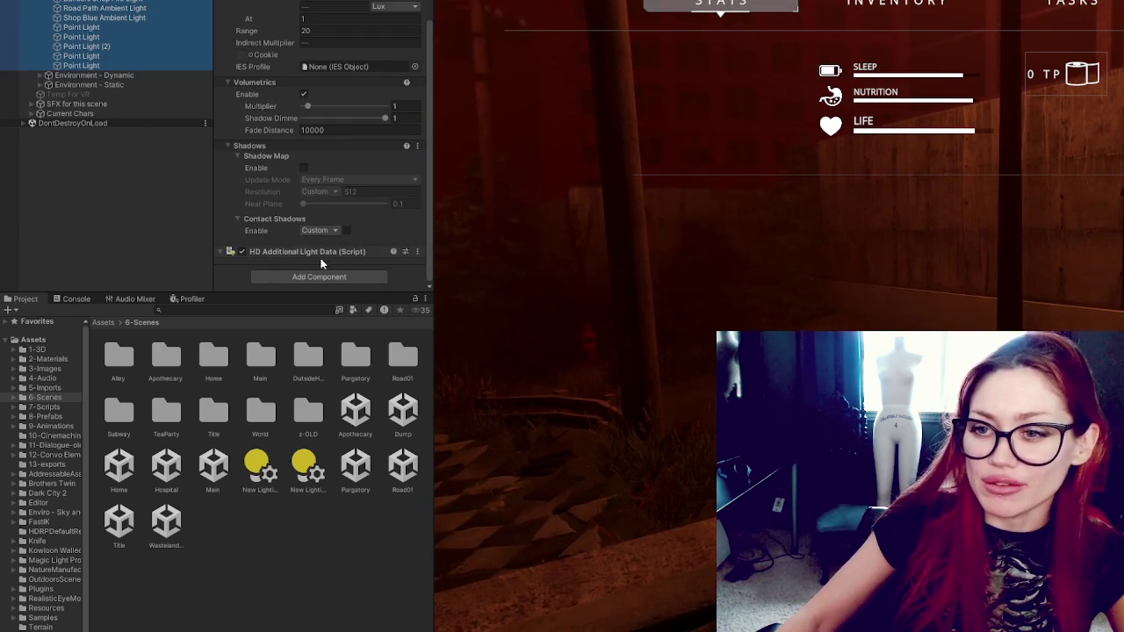
click(304, 168)
key(Tab)
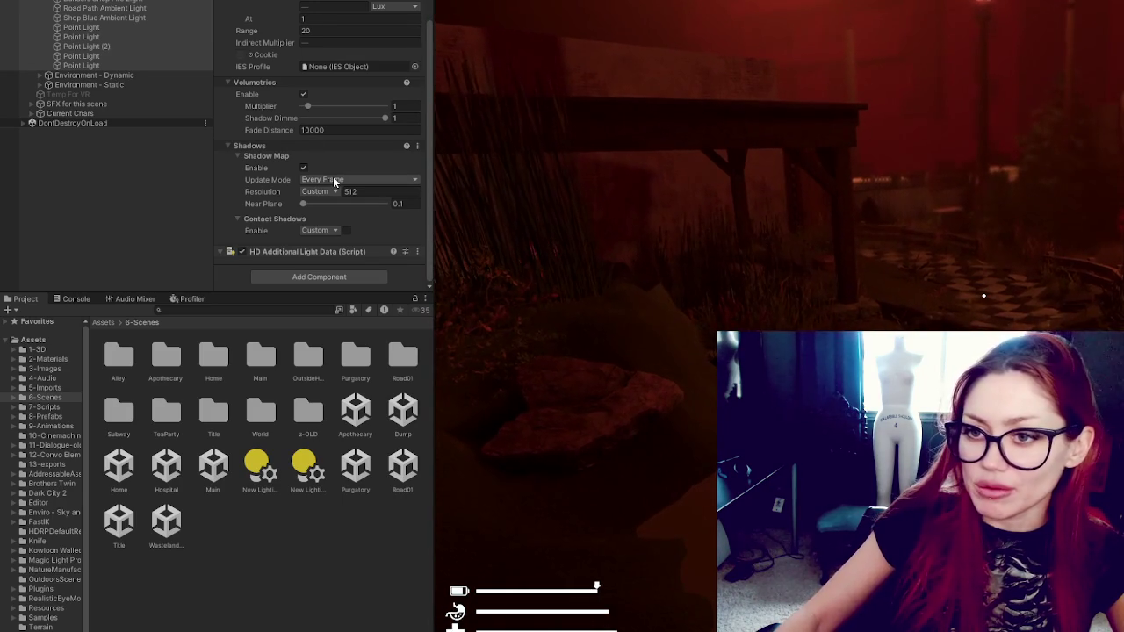
Step: Set Contact Shadows to High and shadow map resolution to Ultra 2048
click(325, 230)
click(329, 283)
click(320, 192)
click(329, 256)
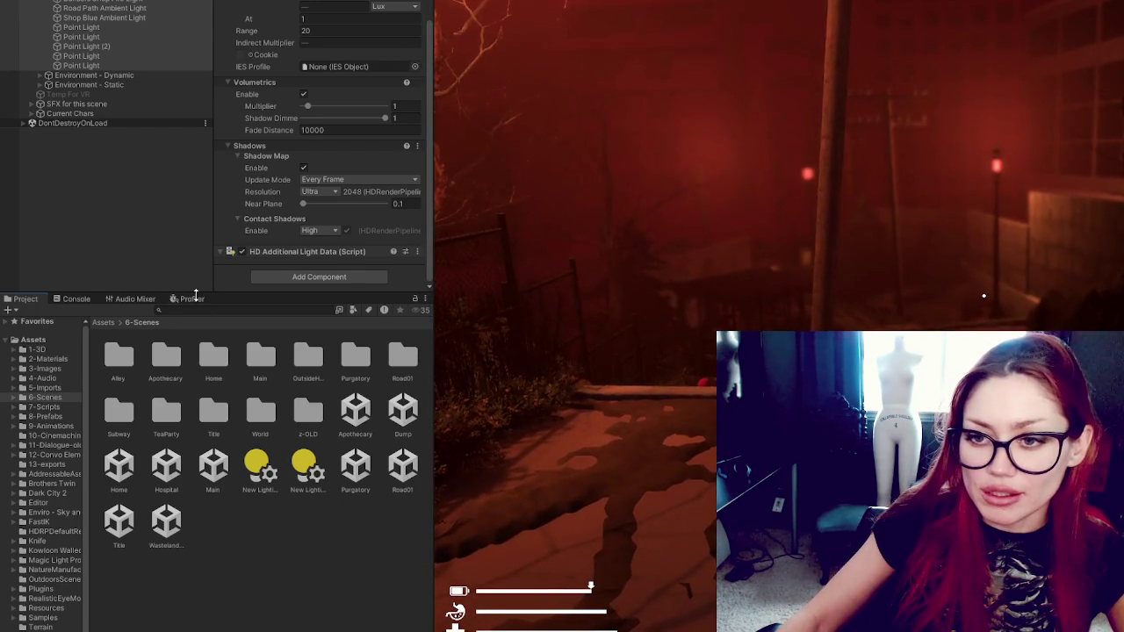
double_click(194, 299)
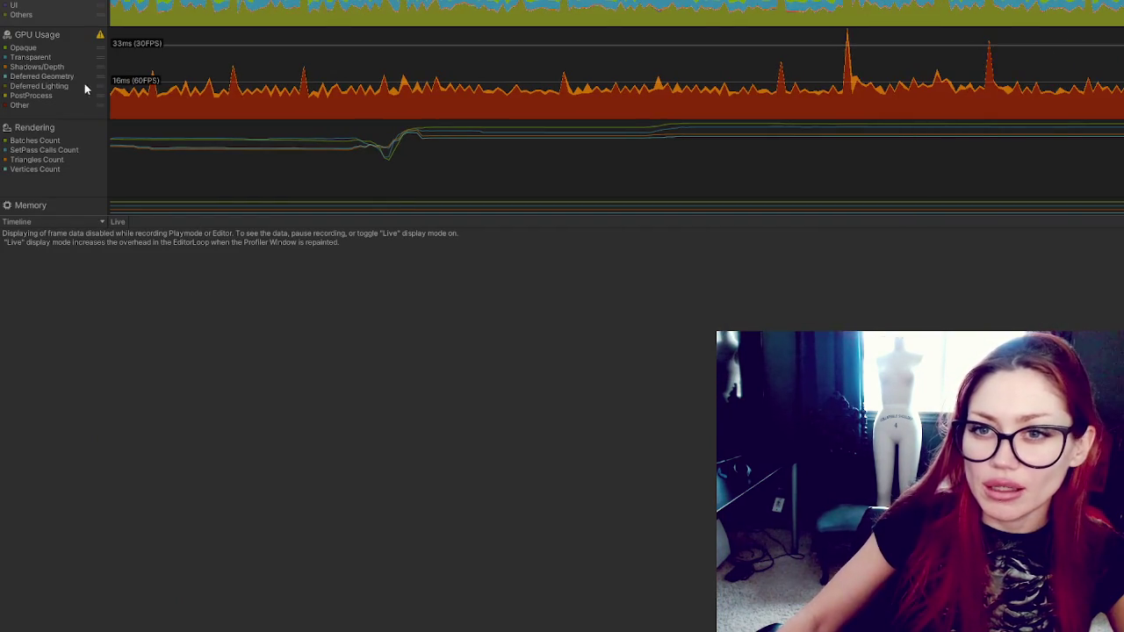
Step: Toggle play mode with Ctrl+P while the Profiler charts CPU and GPU usage
key(ctrl+p)
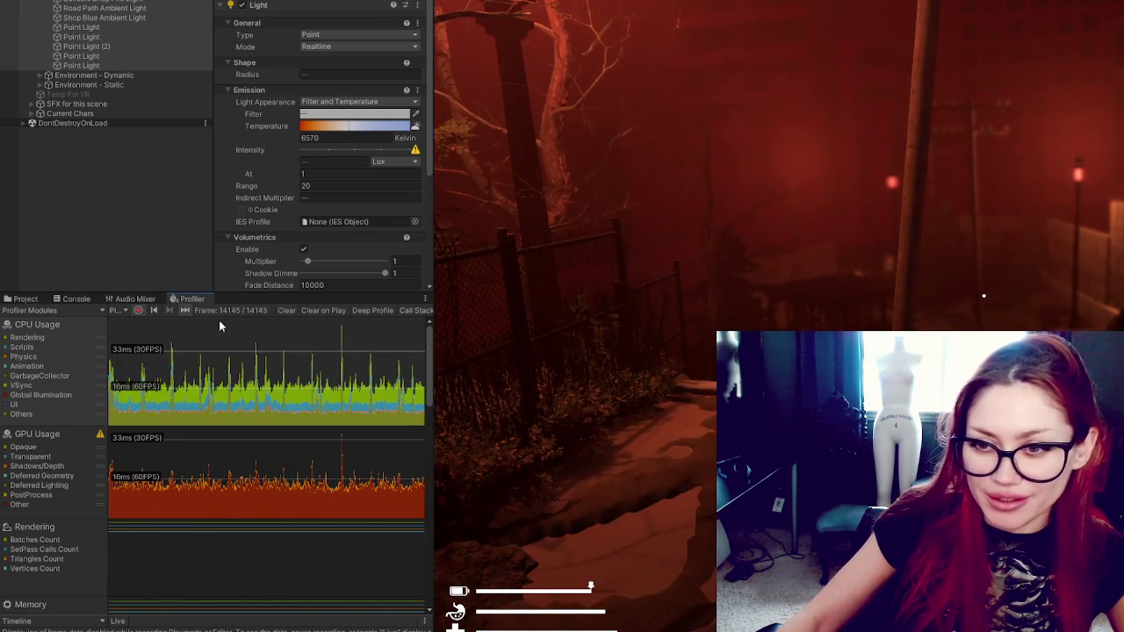
Step: Pause profiler recording, pick frame 14127, and hide the Other series in the GPU graph
click(139, 311)
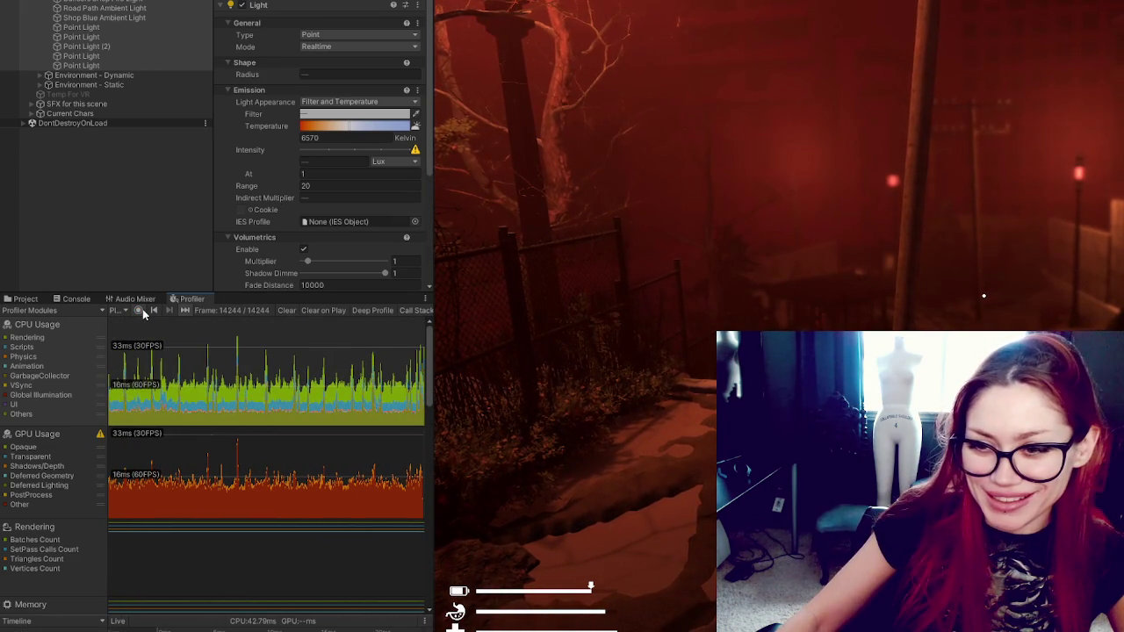
click(283, 500)
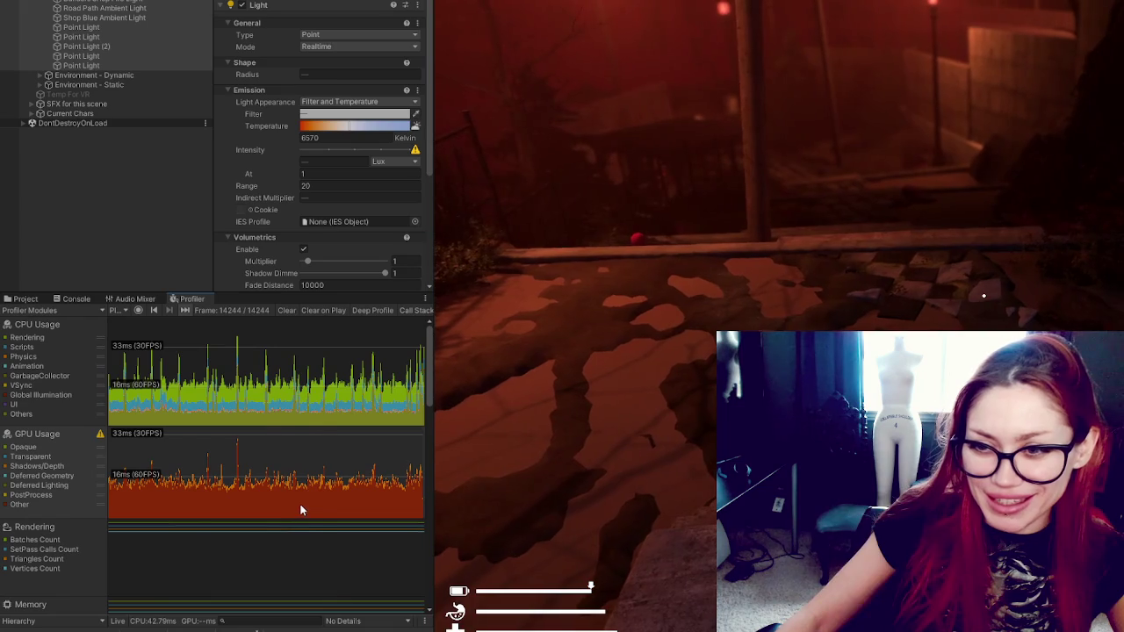
click(300, 506)
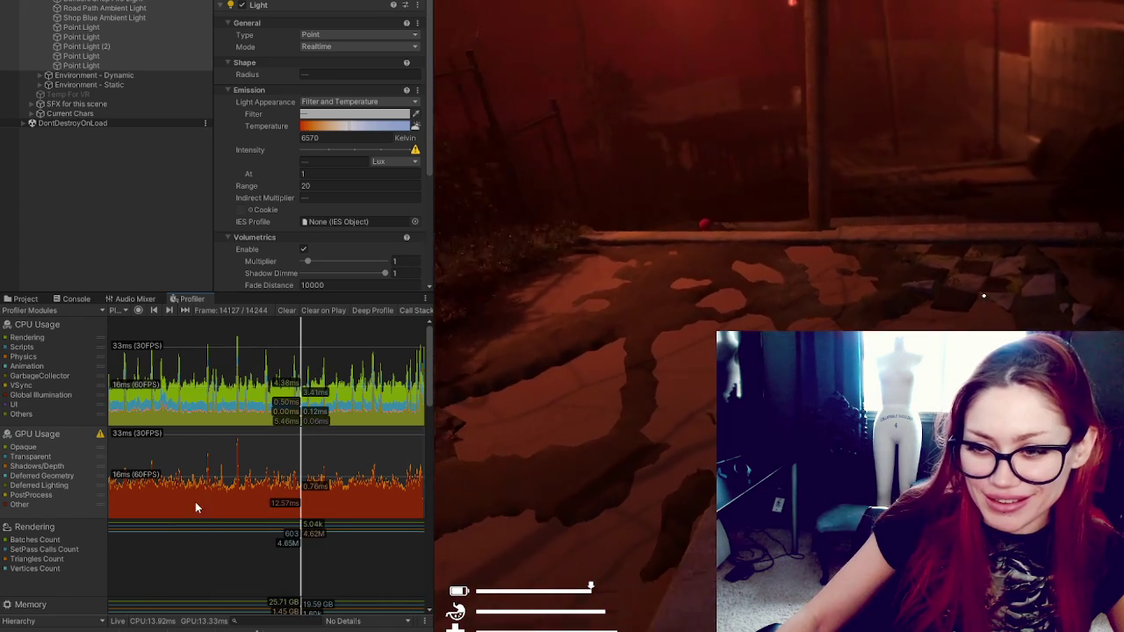
click(7, 505)
click(7, 506)
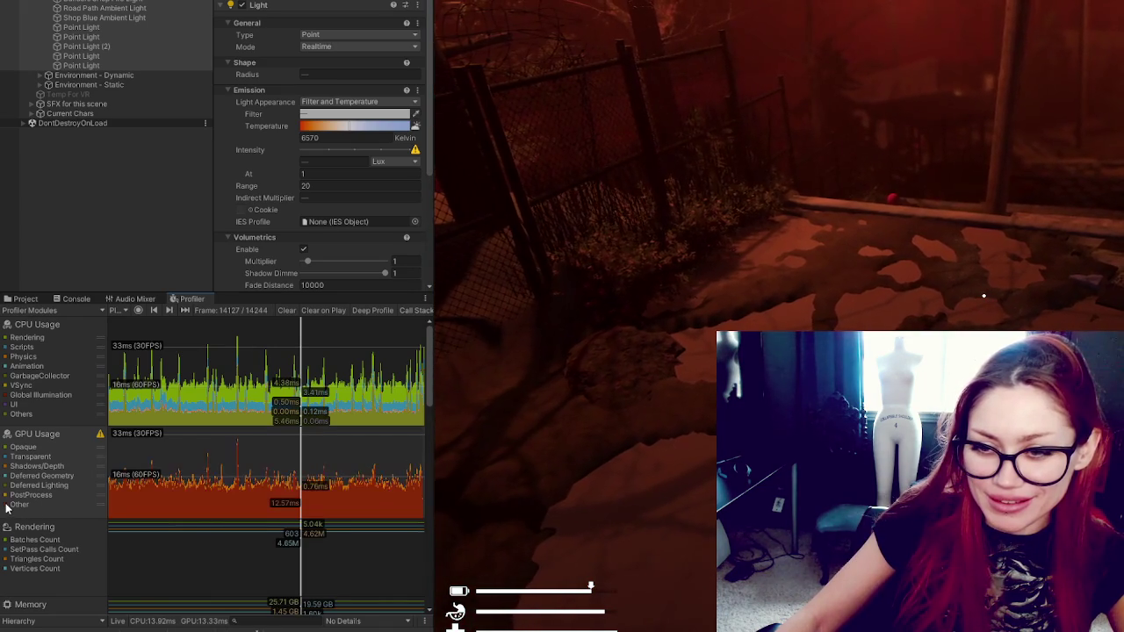
click(34, 509)
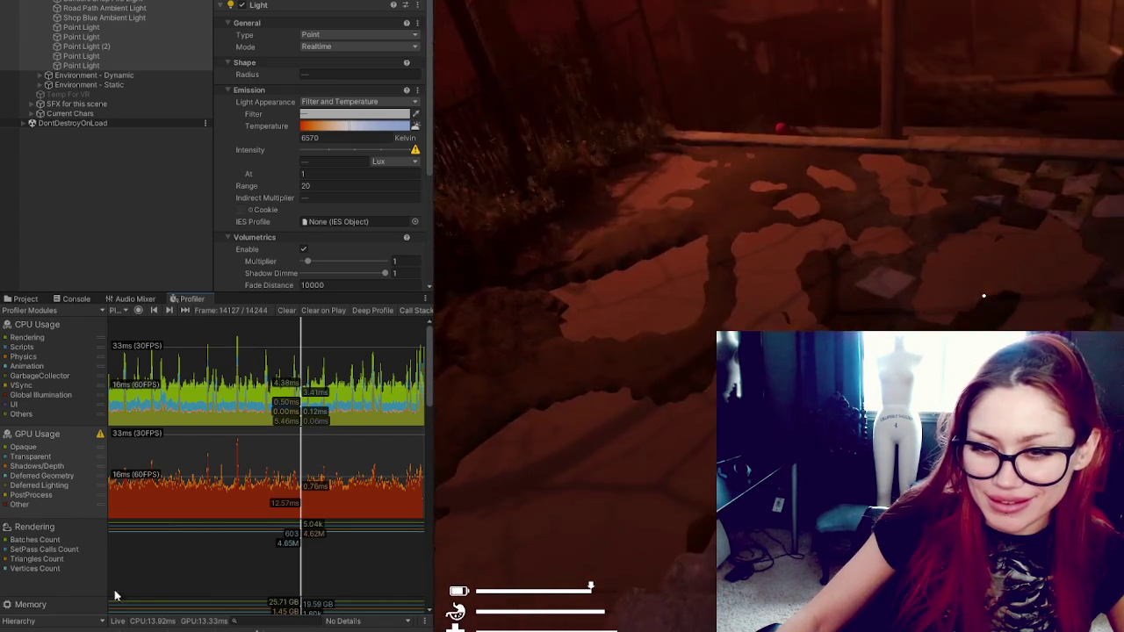
Step: Toggle CPU Usage categories such as Rendering and Animation, then select an earlier frame
click(7, 338)
click(7, 338)
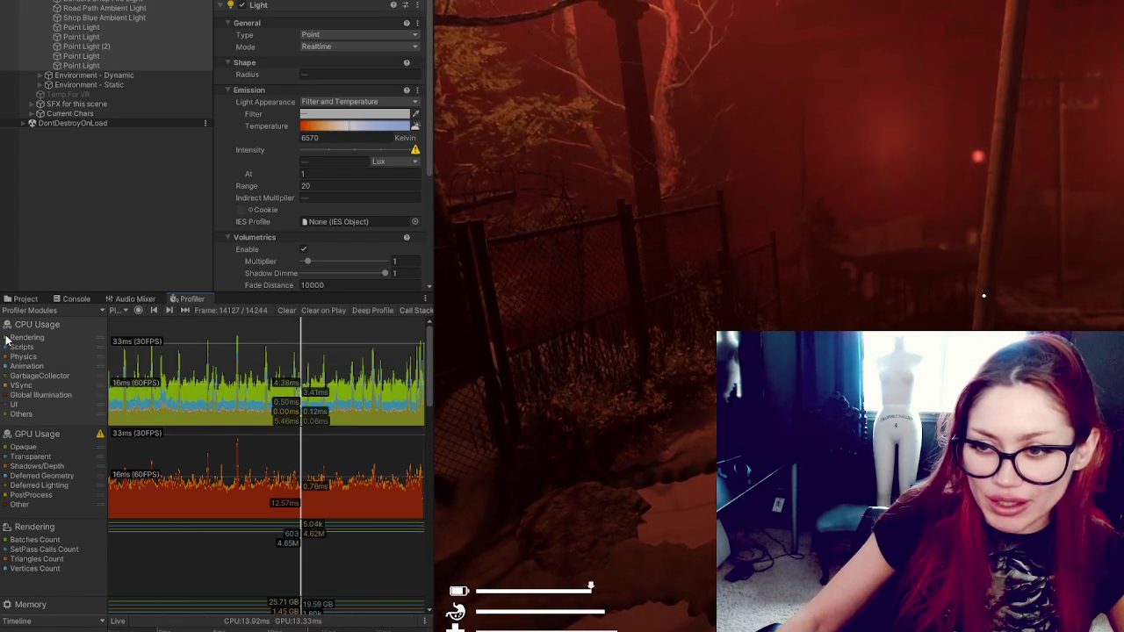
click(6, 384)
click(7, 404)
click(7, 404)
click(7, 367)
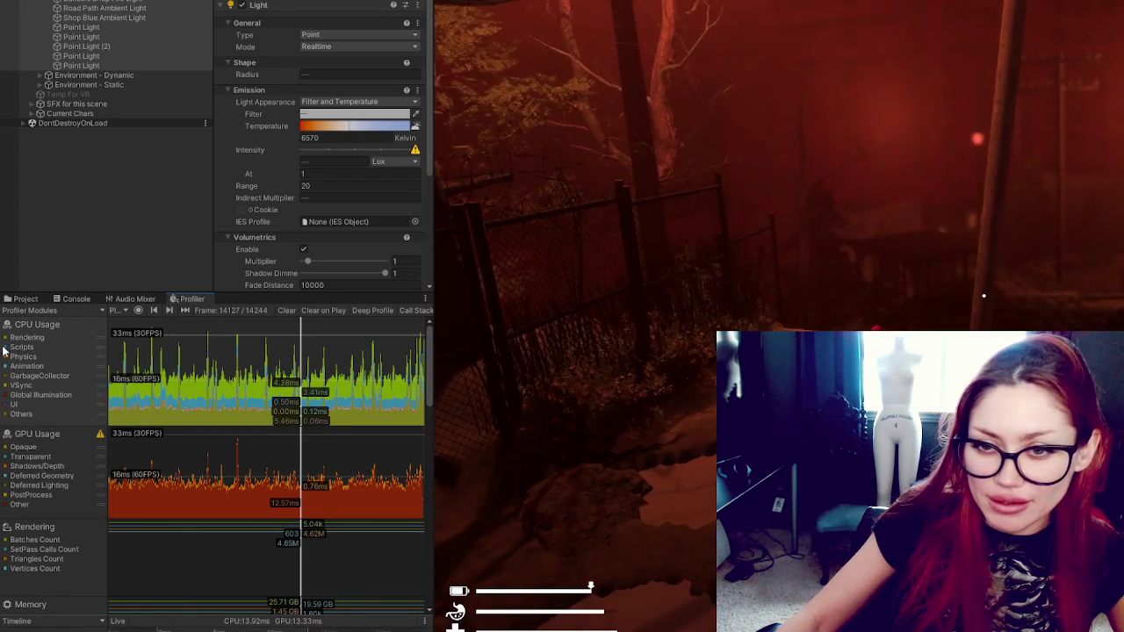
click(6, 357)
click(6, 349)
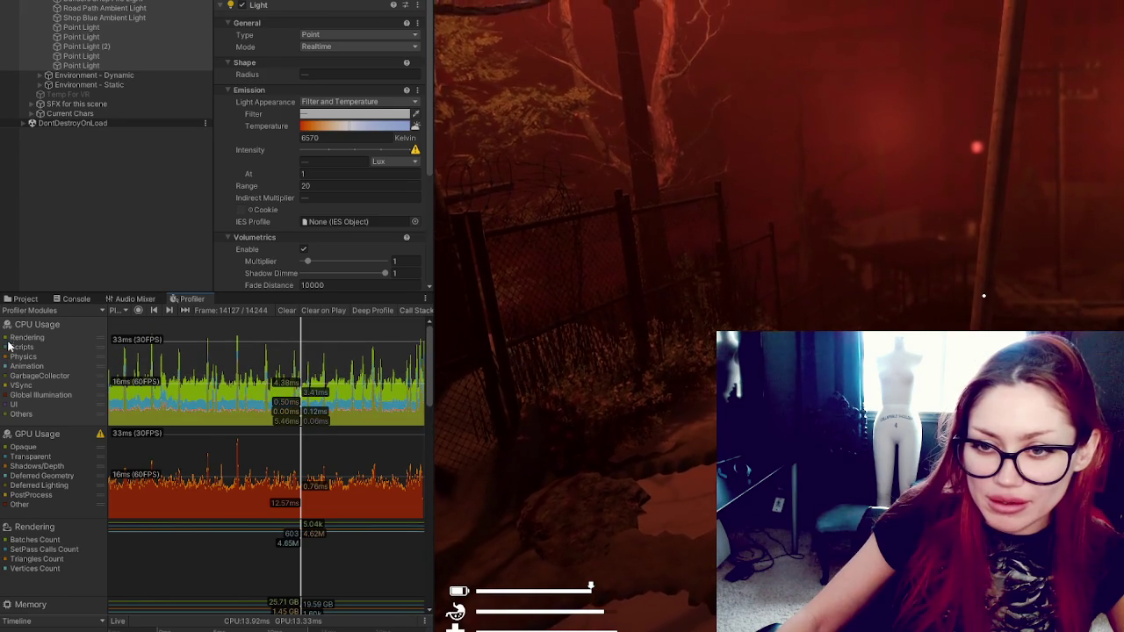
click(6, 339)
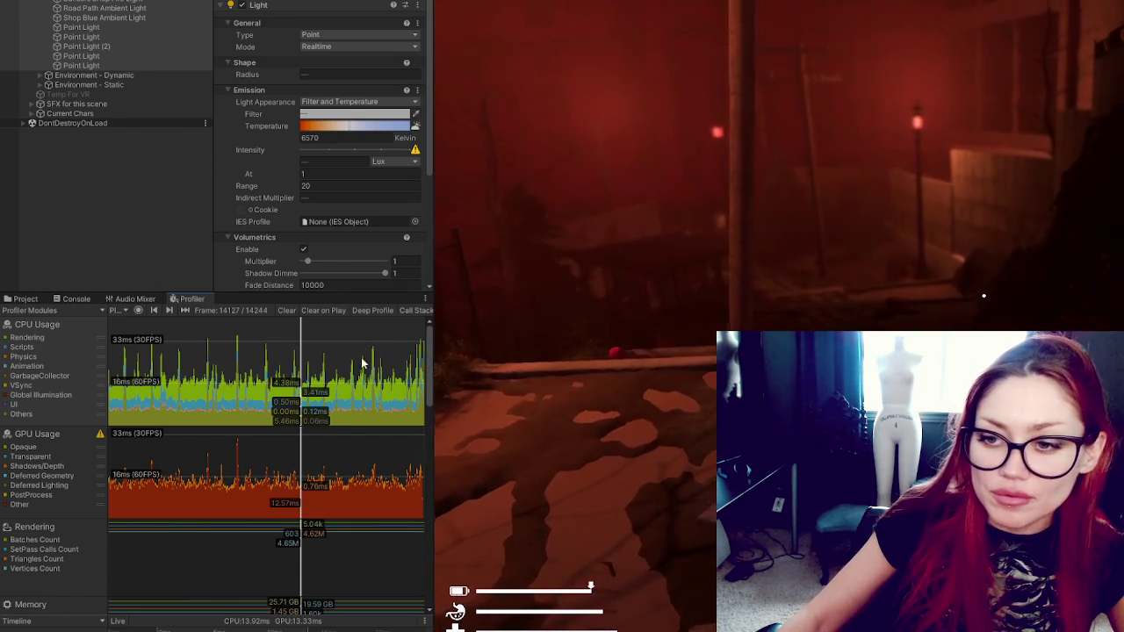
click(266, 377)
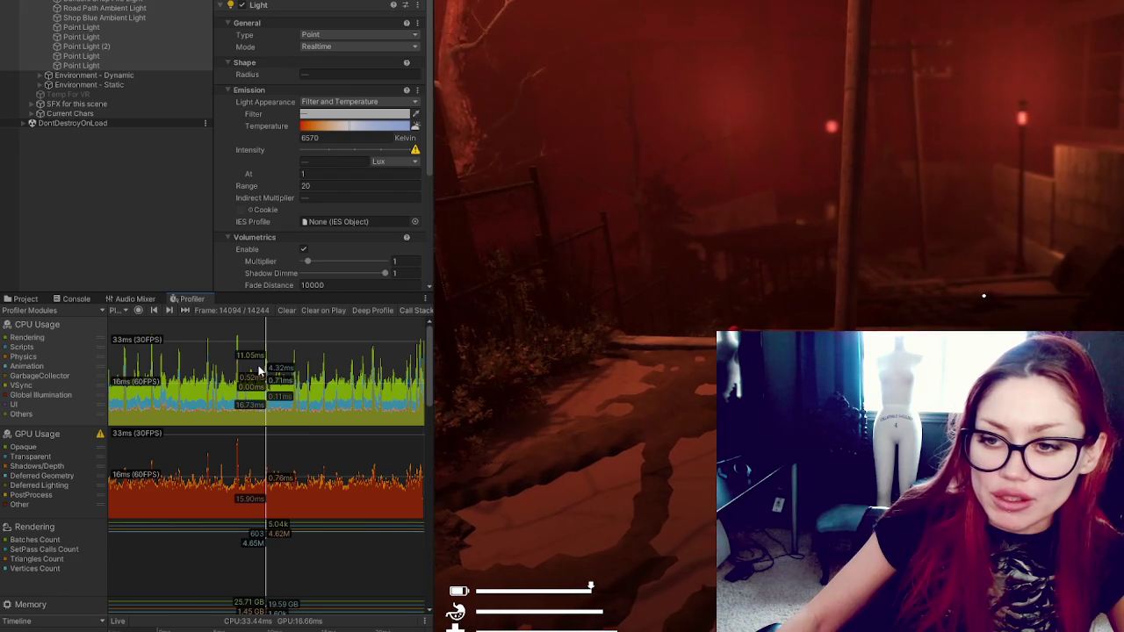
scroll(264, 377, down, 3)
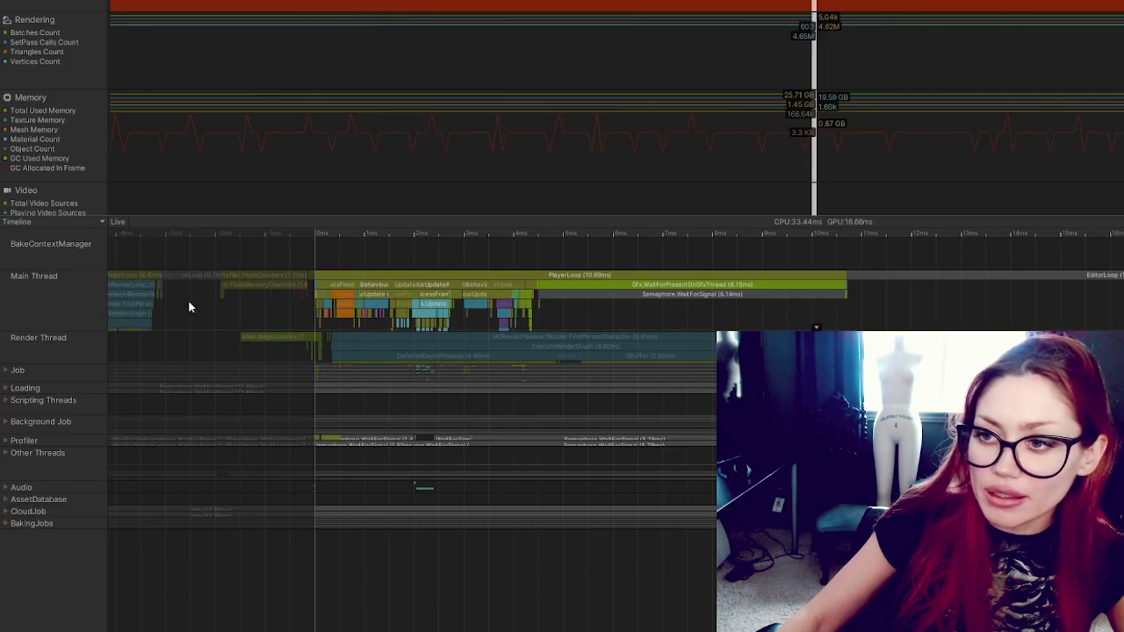
Step: Maximize the Profiler, jump to the 17.76 ms CPU / 13.08 ms GPU frame, and show GPU Hierarchy
double_click(189, 299)
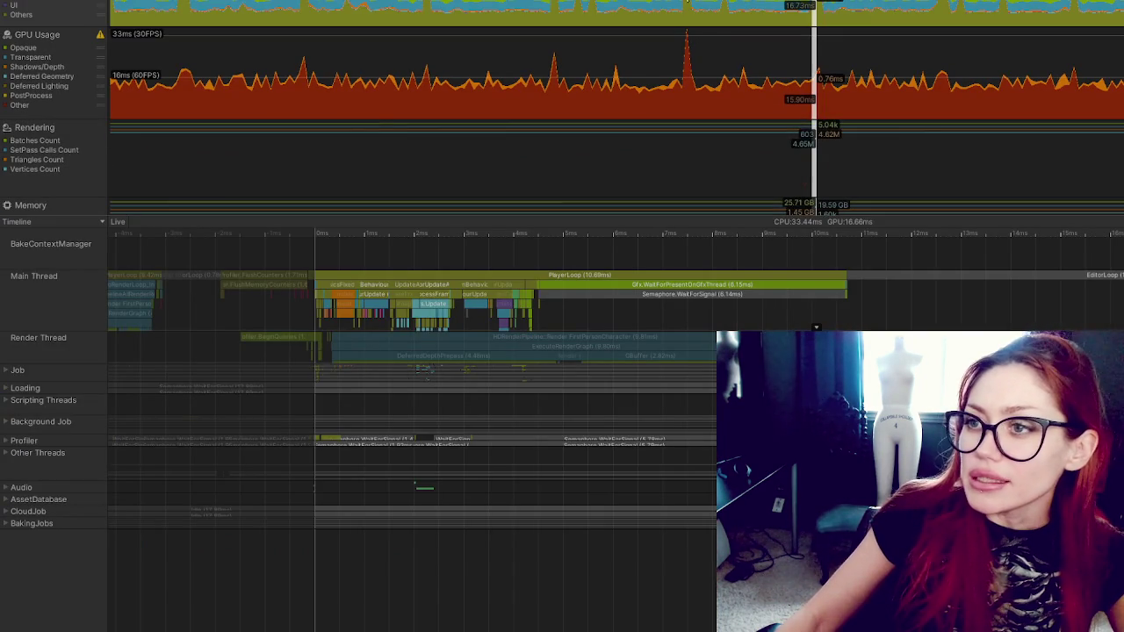
click(687, 5)
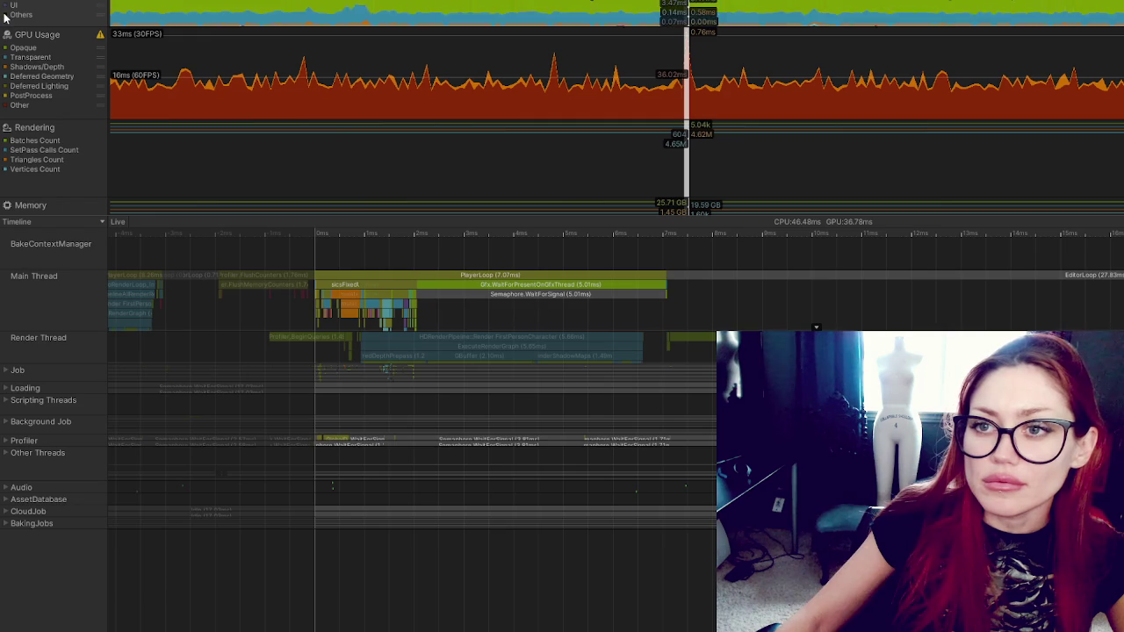
click(245, 14)
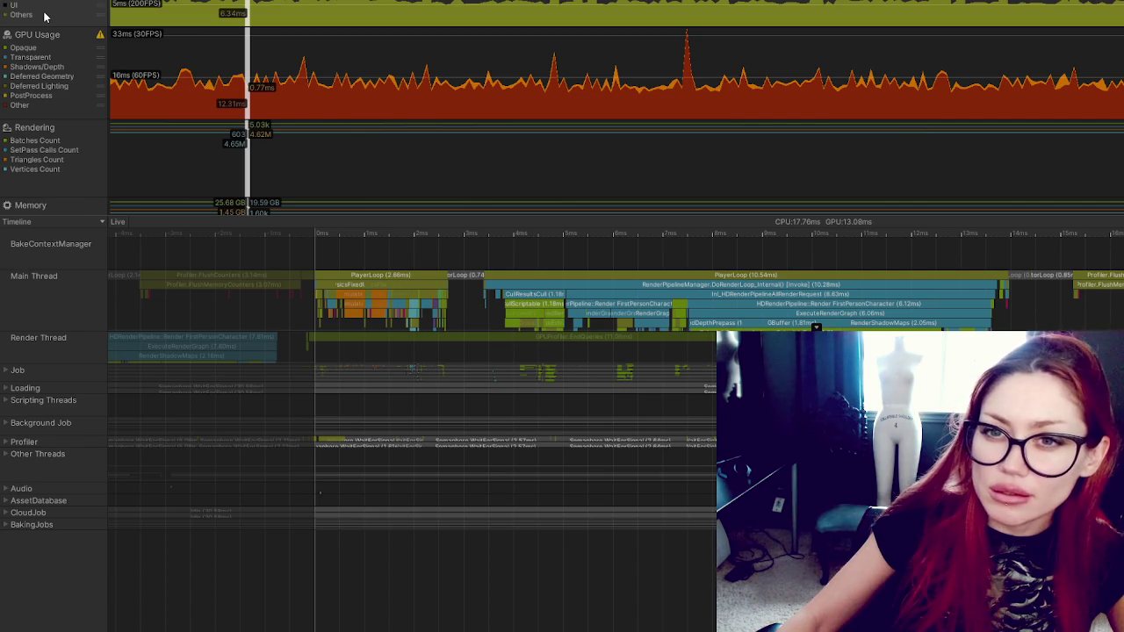
click(5, 98)
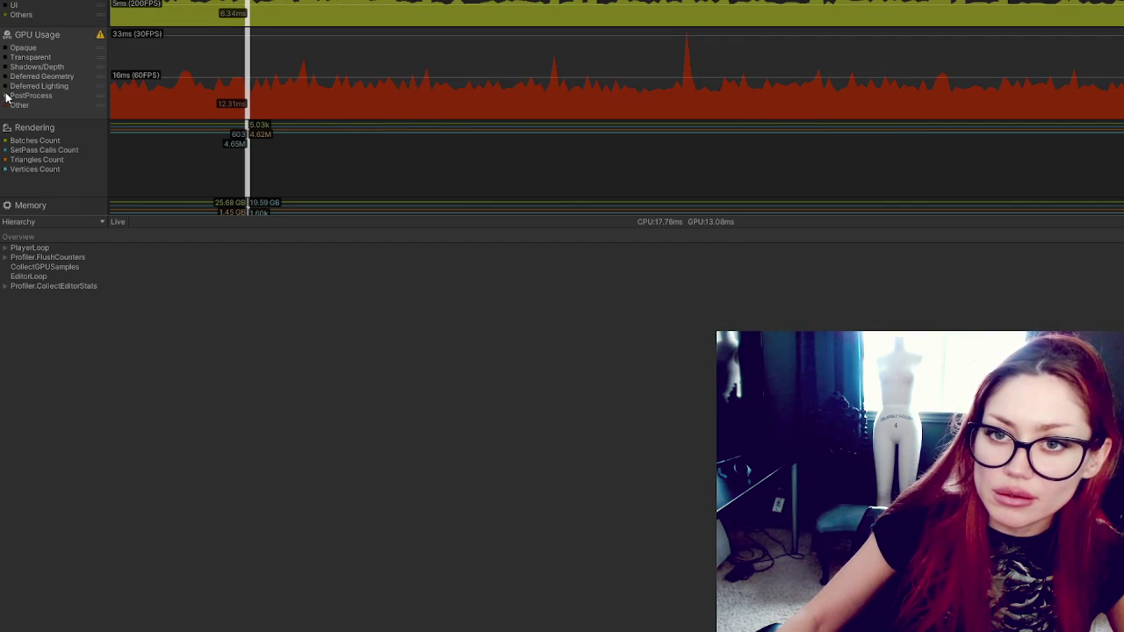
Step: Expand PlayerLoop and RenderPipelineManager.DoRenderLoop_Internal in the GPU hierarchy
click(5, 256)
click(5, 256)
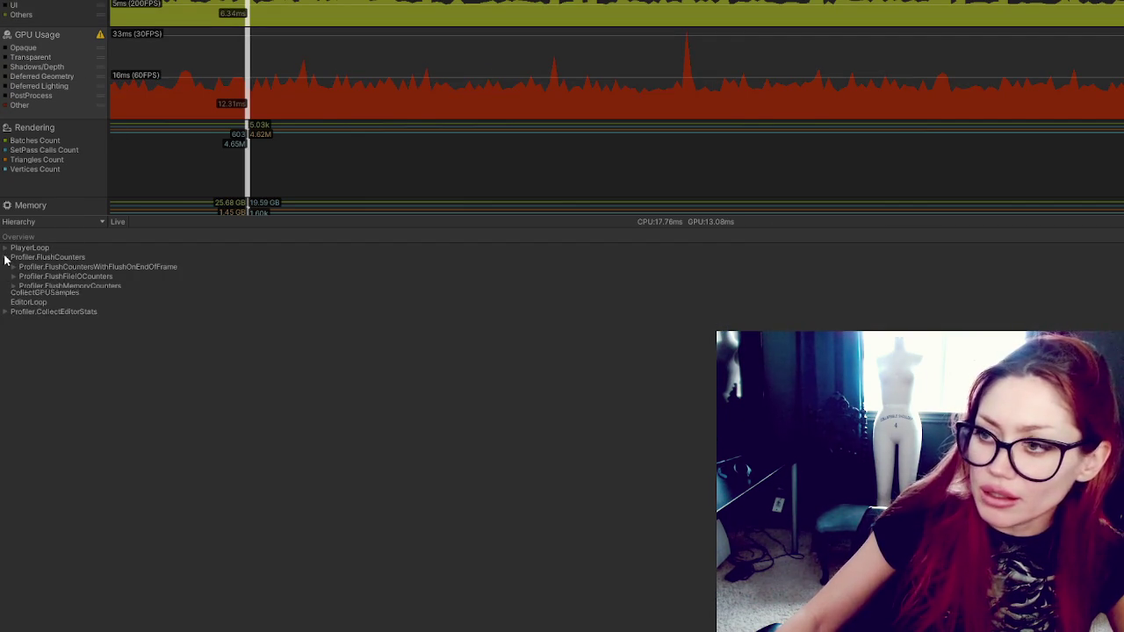
click(5, 248)
click(54, 258)
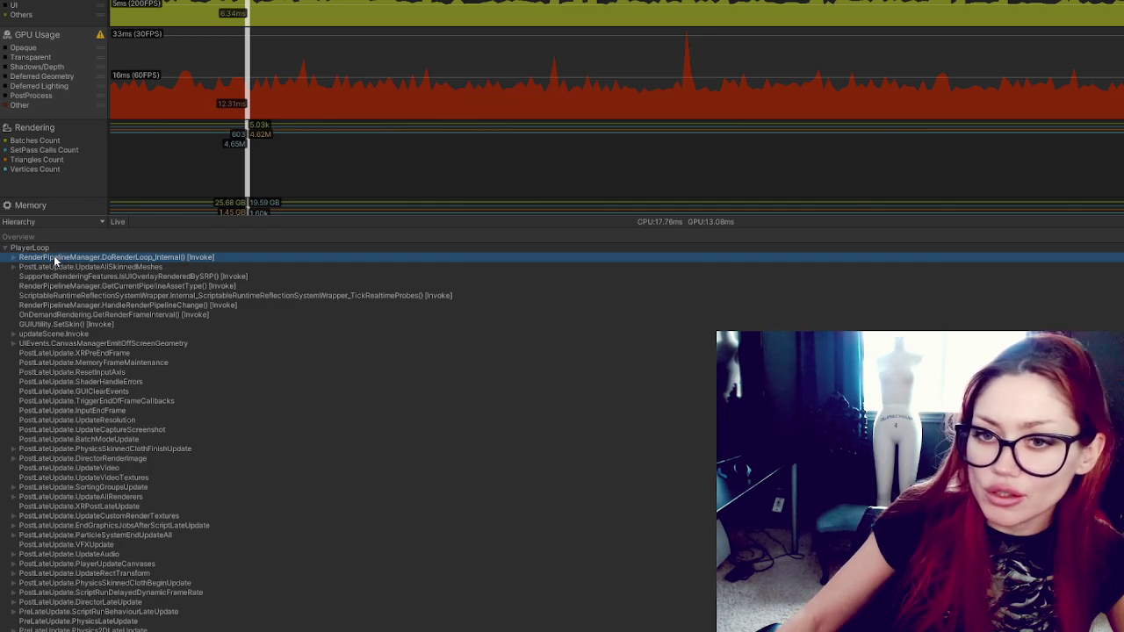
click(13, 257)
click(40, 267)
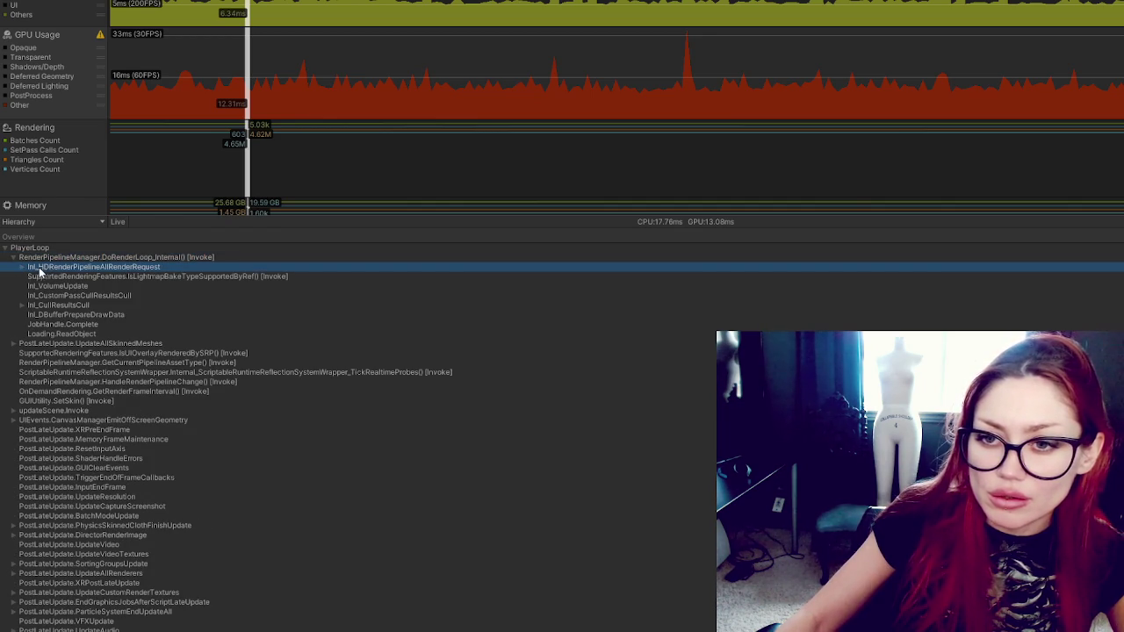
Step: Expand Inl_HDRenderPipelineAllRenderRequest, Render FirstPersonCharacter and ExecuteRenderGraph, then select GBuffer
click(22, 267)
click(37, 277)
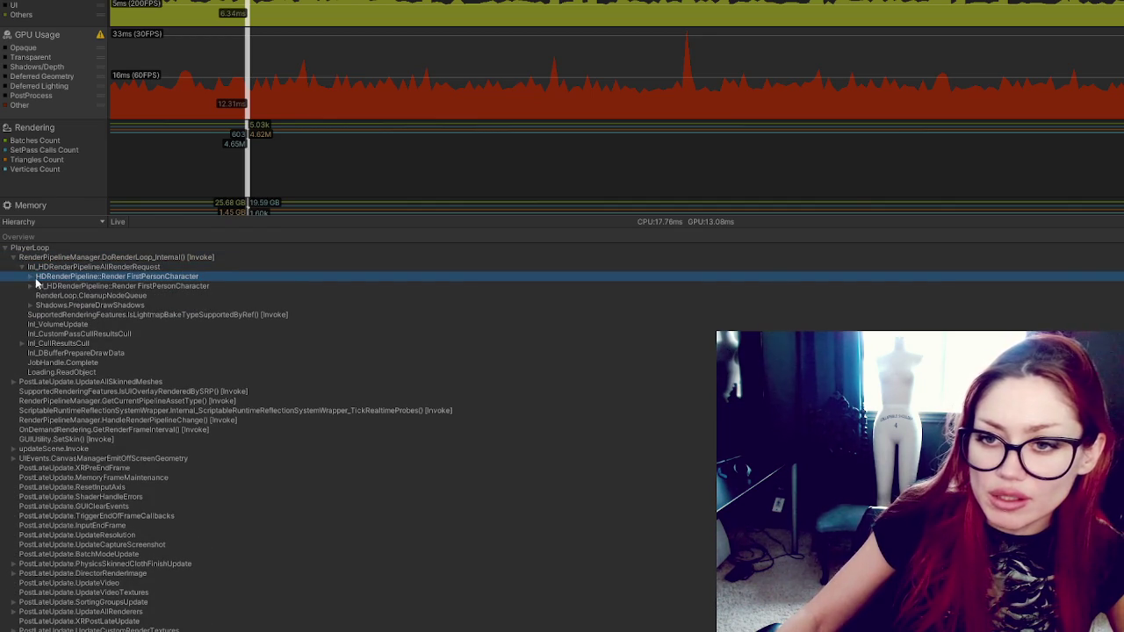
click(31, 276)
click(39, 287)
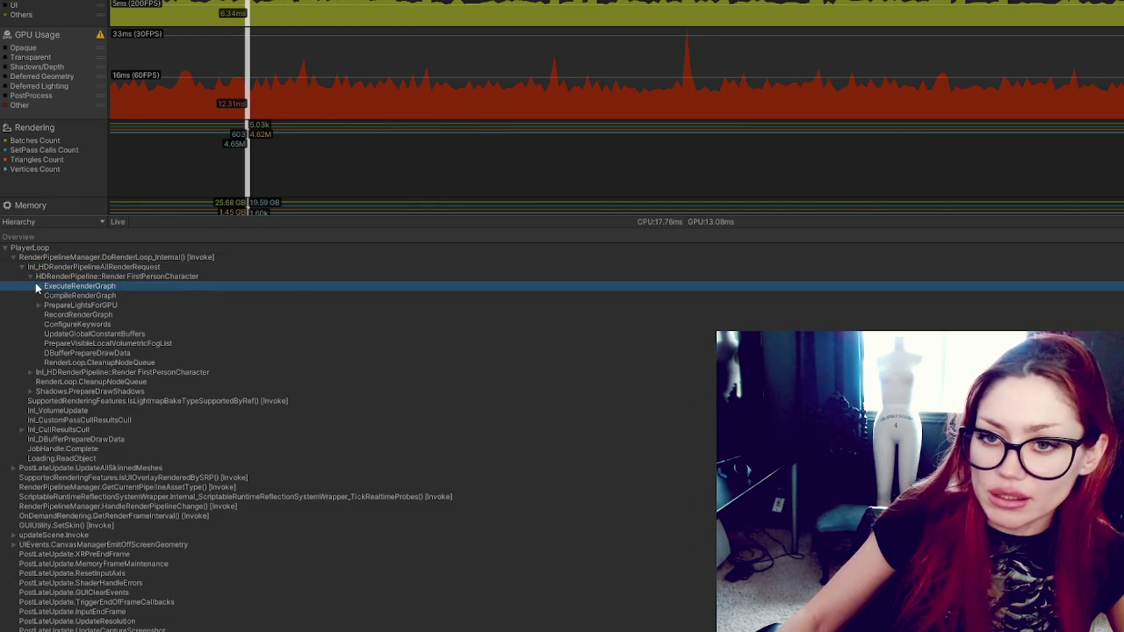
click(38, 287)
click(69, 297)
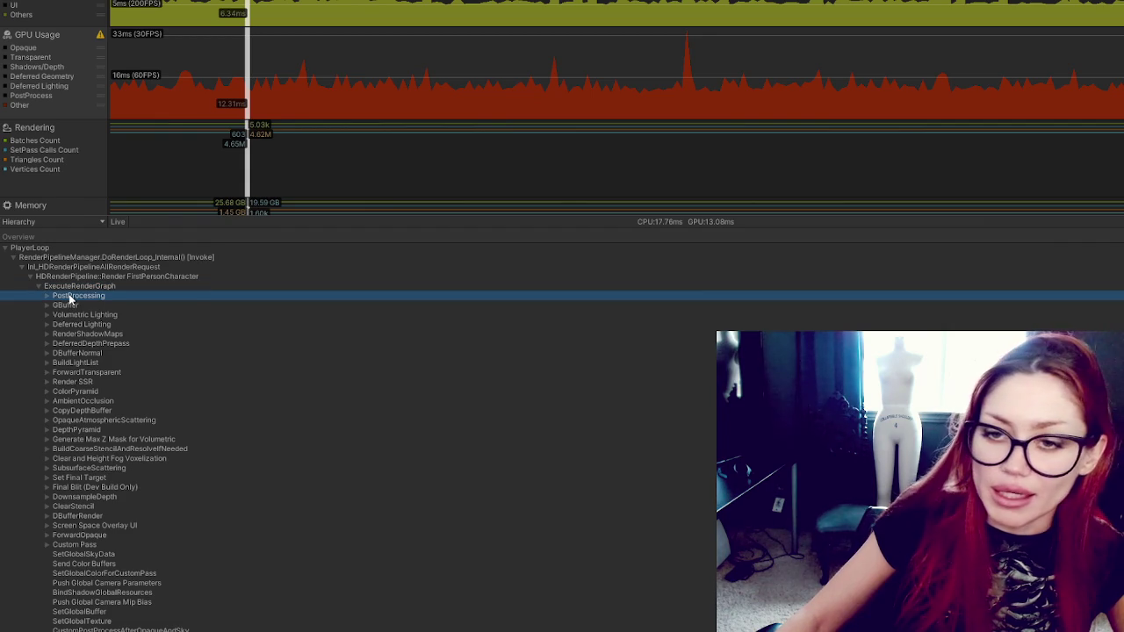
click(82, 306)
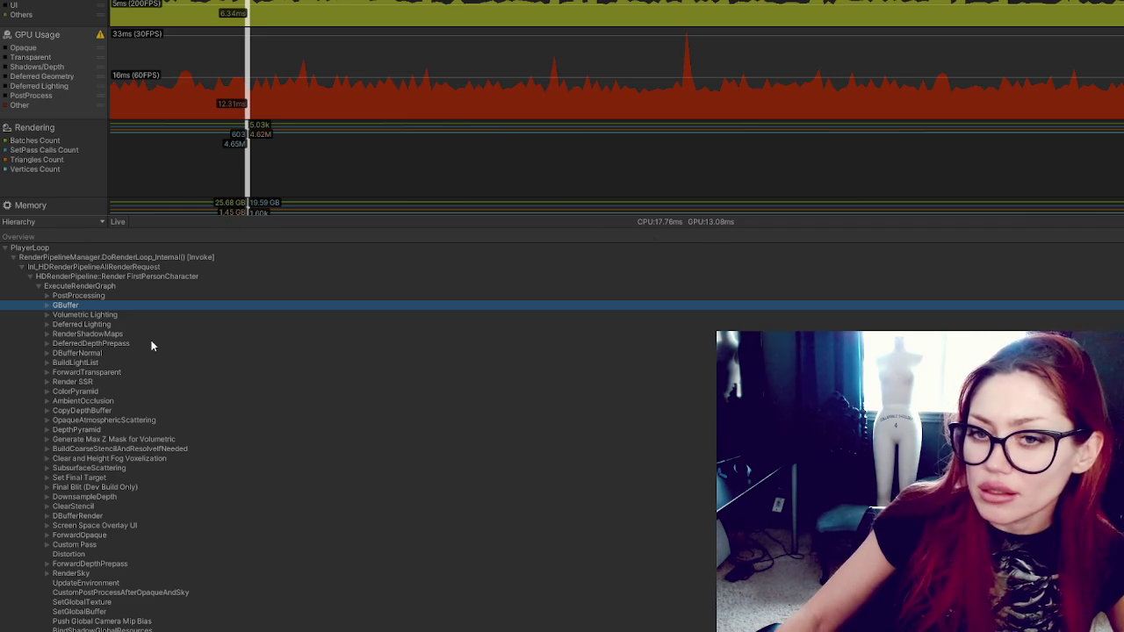
Step: Expand the GBuffer pass and its nested RenderLoop.ScheduleDraw entries in the Hierarchy
click(46, 303)
click(88, 315)
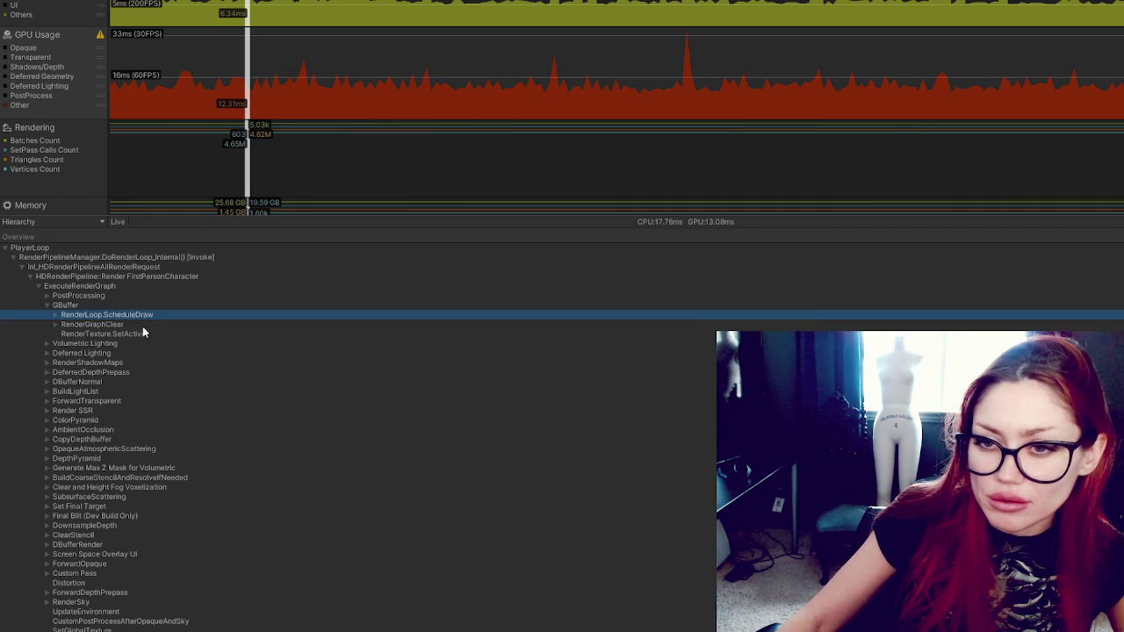
click(142, 327)
click(141, 332)
click(61, 316)
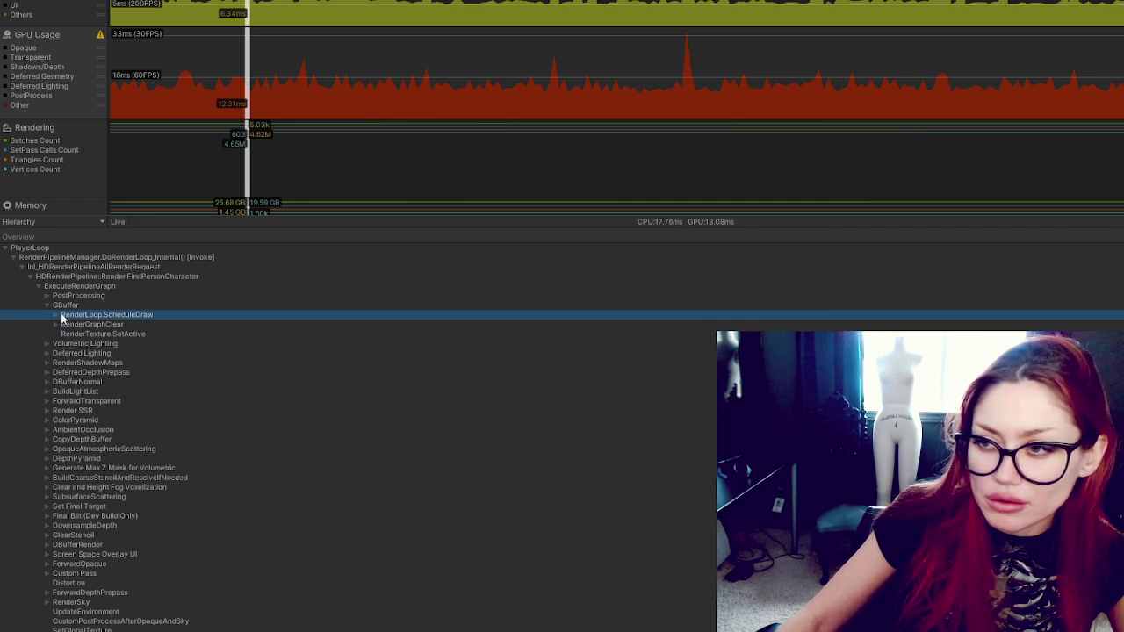
click(54, 314)
click(70, 324)
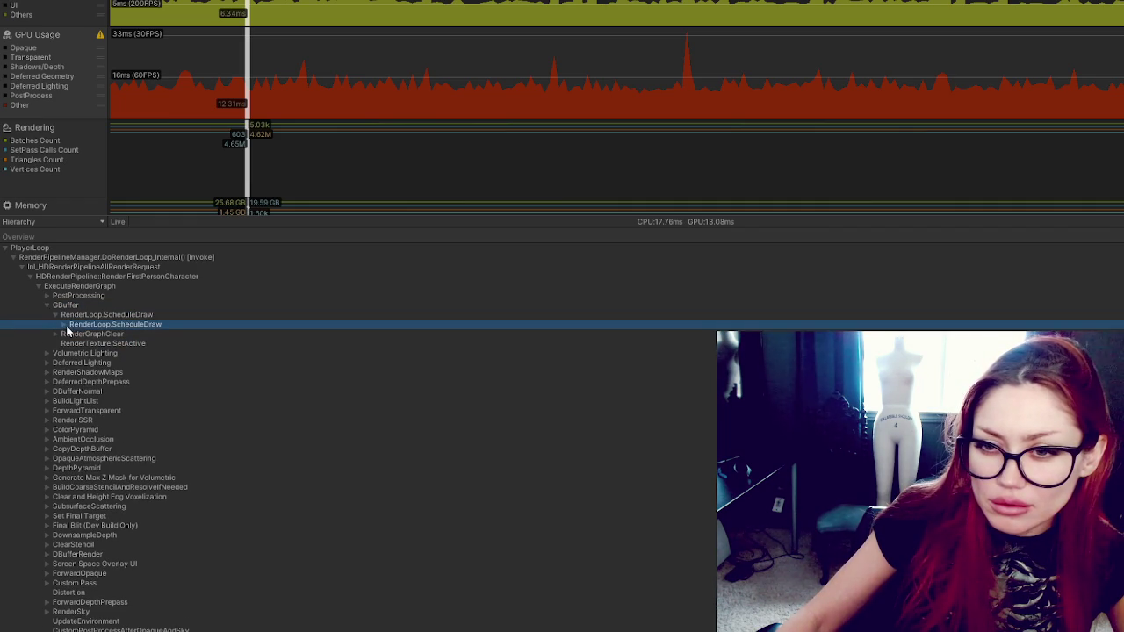
key(Right)
Step: Drill into RenderLoop.Draw and BatchRenderer.Flush to list Batch.DrawInstanced and other draw calls
click(73, 333)
key(Right)
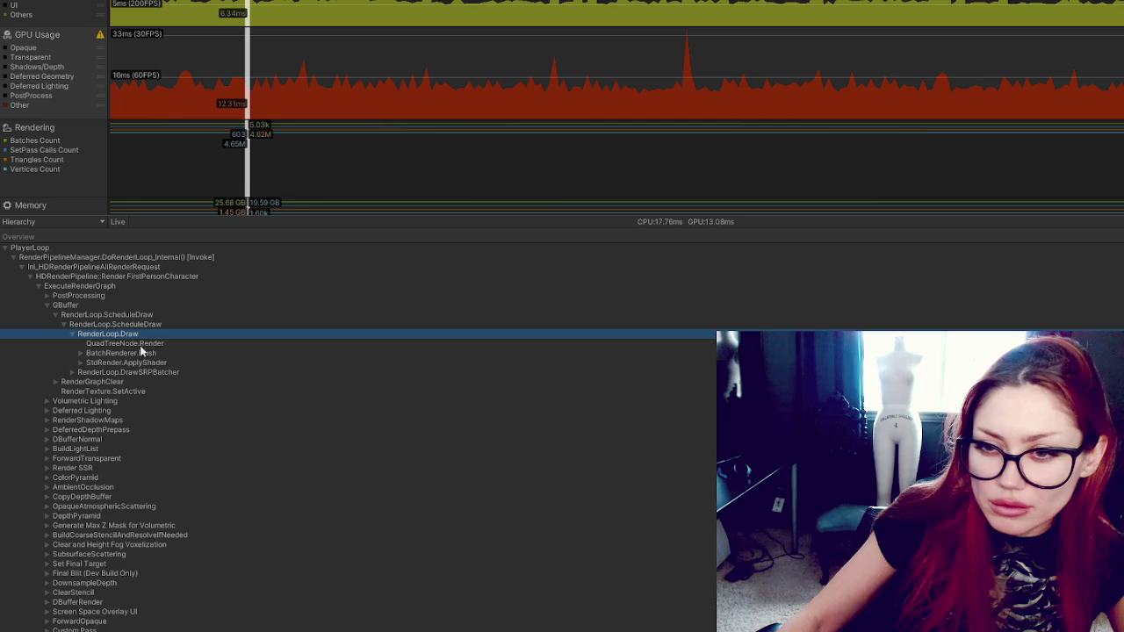
click(142, 343)
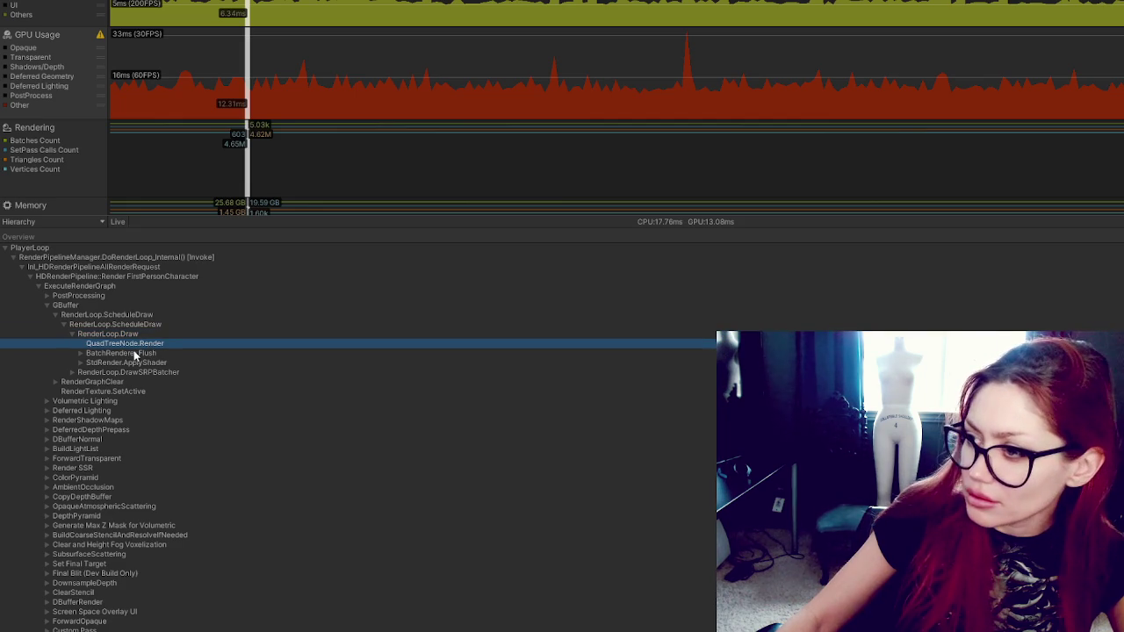
click(131, 355)
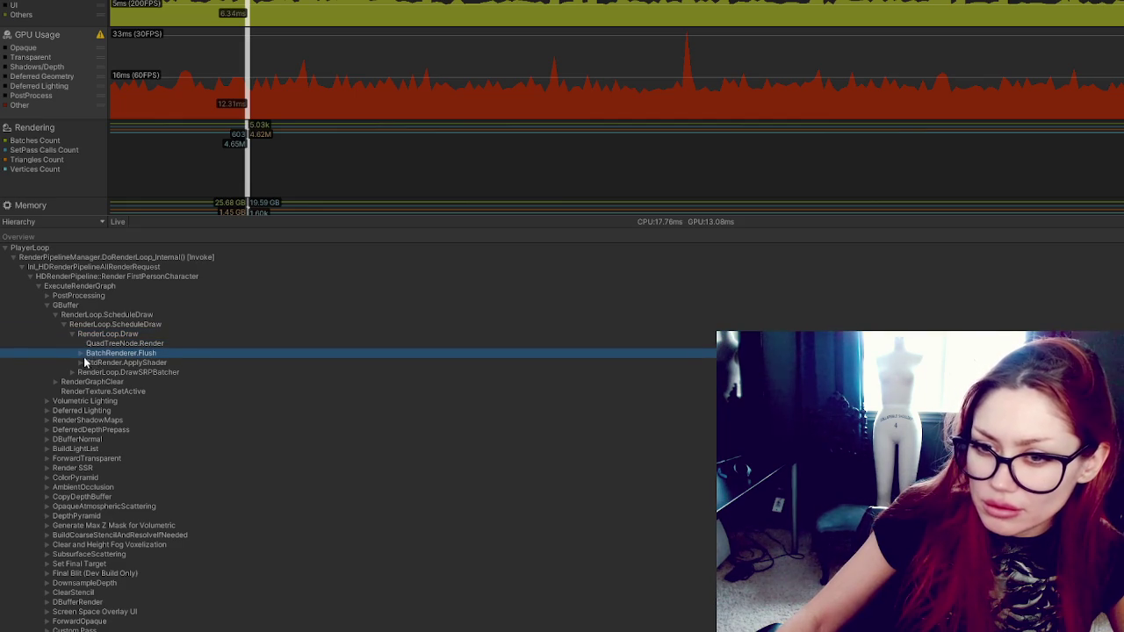
click(82, 354)
click(118, 363)
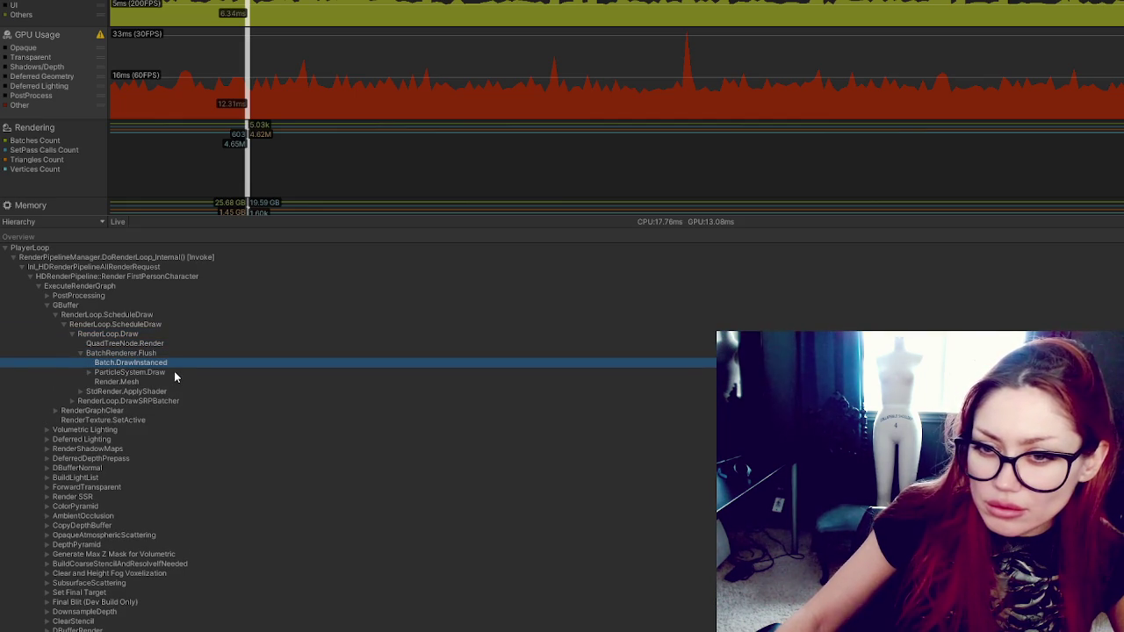
Step: Return up to the GBuffer pass and look at the PostProcessing pass
click(110, 325)
click(100, 308)
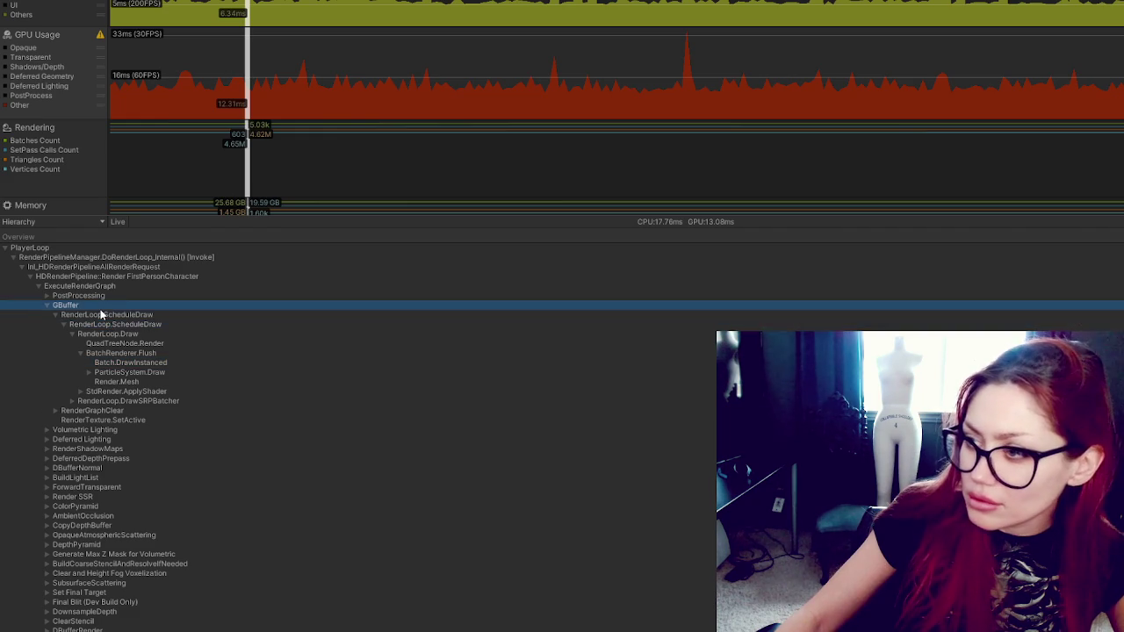
click(99, 299)
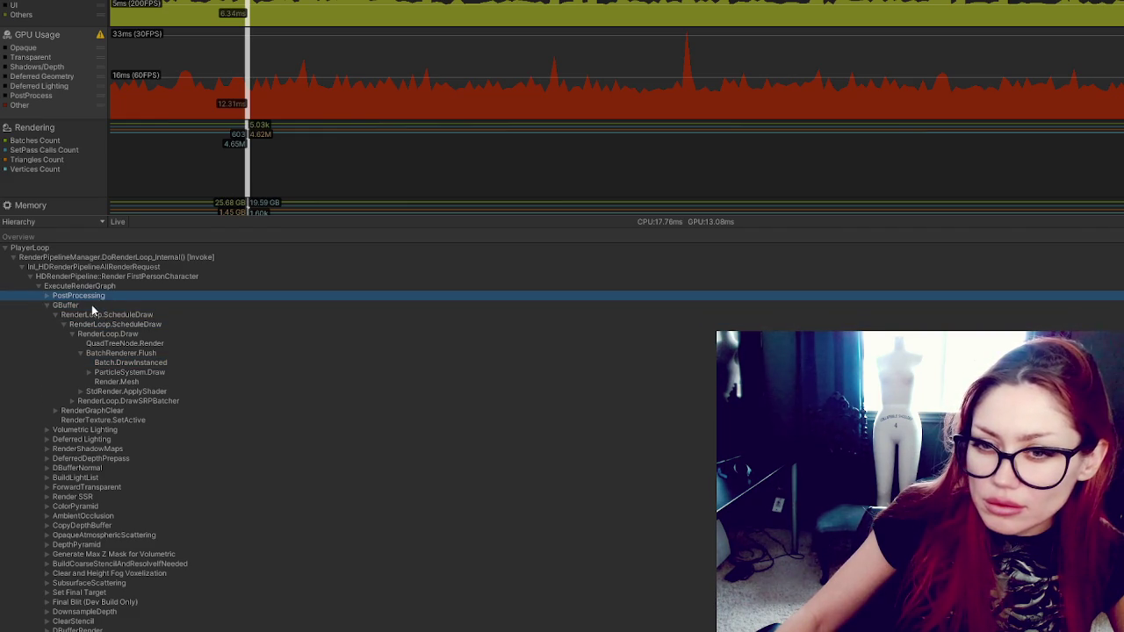
click(91, 305)
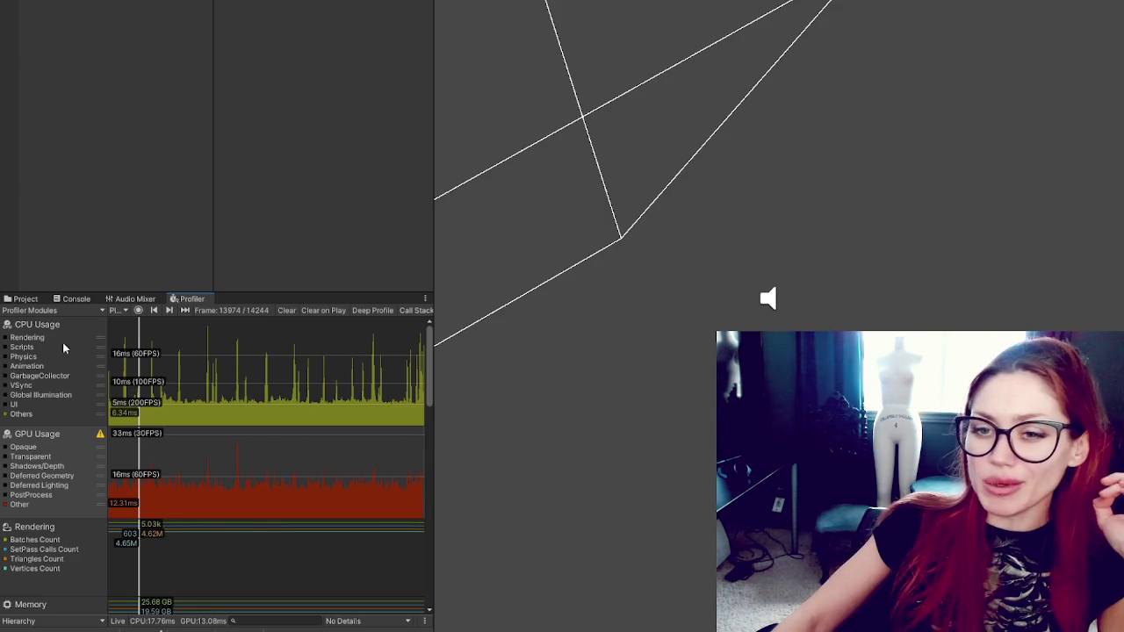
Step: Add Scripts and Rendering back to the CPU graph and show GPU Usage details
click(35, 300)
click(187, 299)
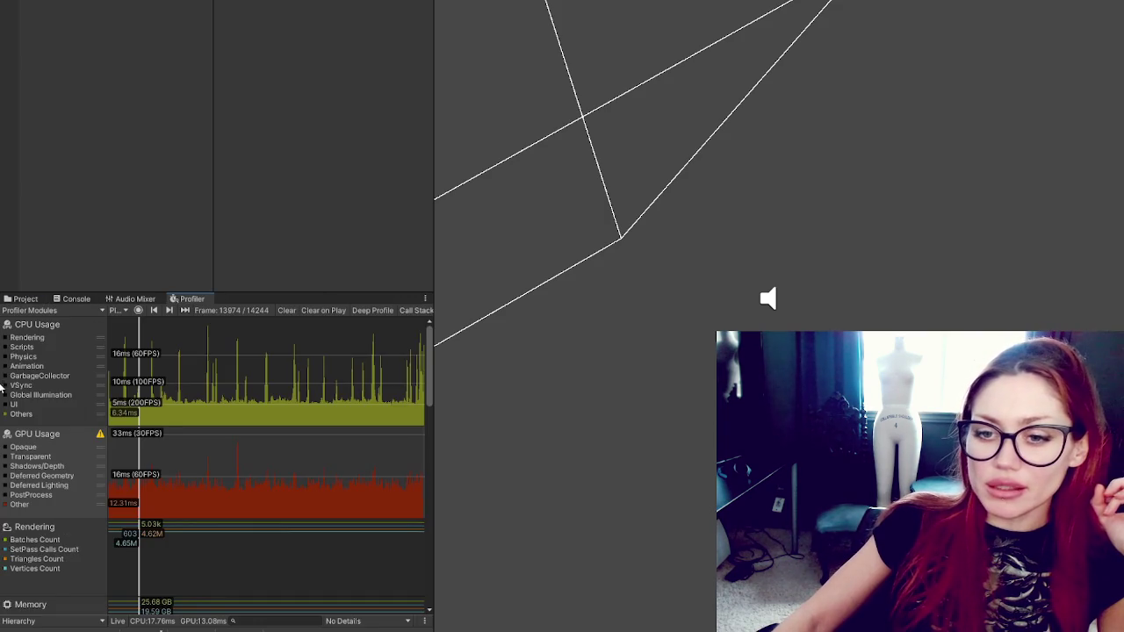
click(9, 402)
click(10, 384)
click(6, 366)
click(6, 347)
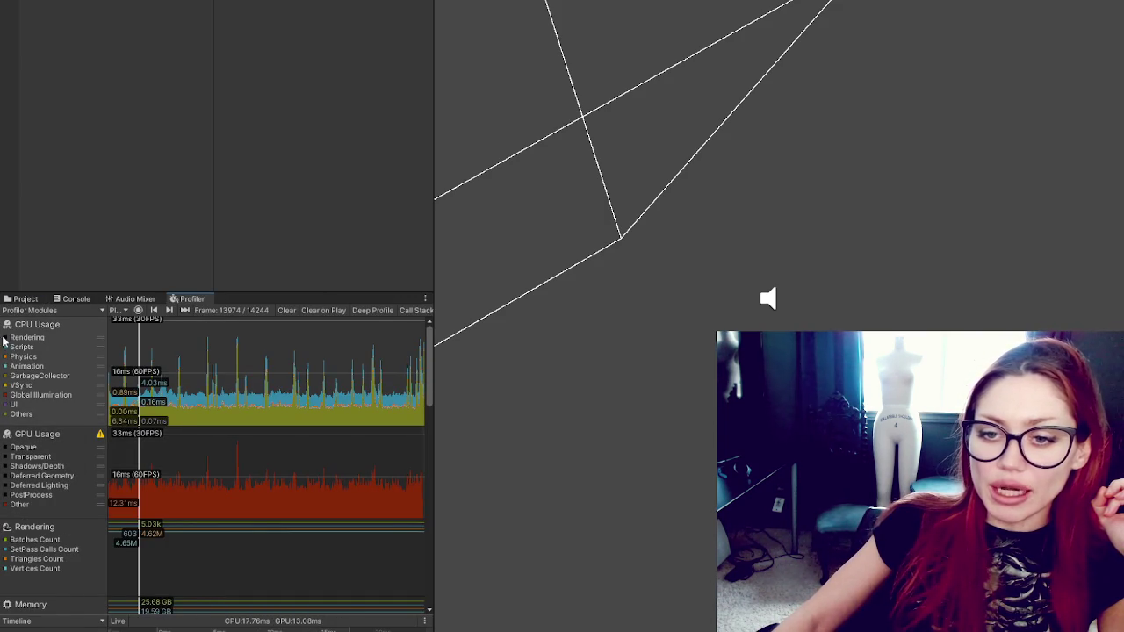
click(5, 337)
click(7, 496)
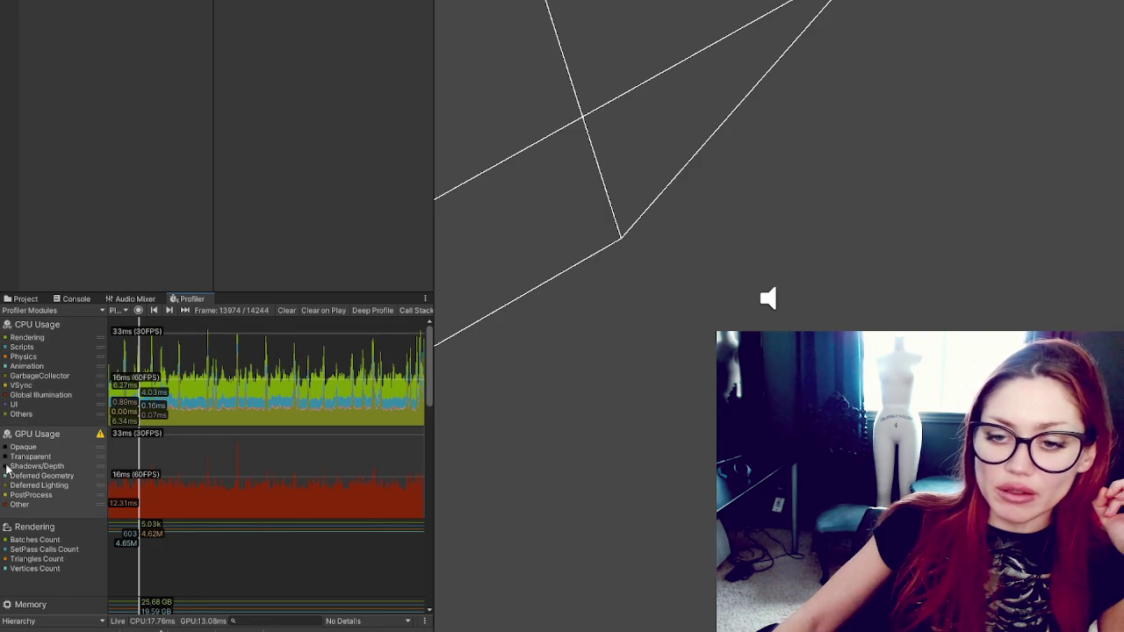
click(5, 466)
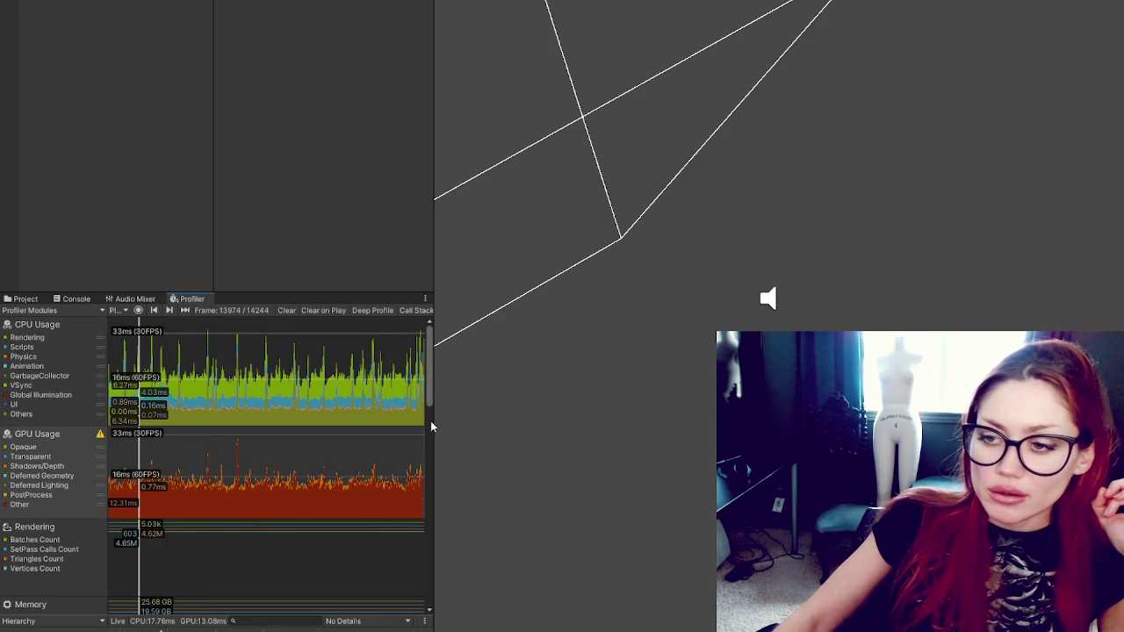
Step: Widen the Profiler, scrub to frame 14048, and bring up the Diagnosing Performance tutorial
drag(431, 426, 988, 427)
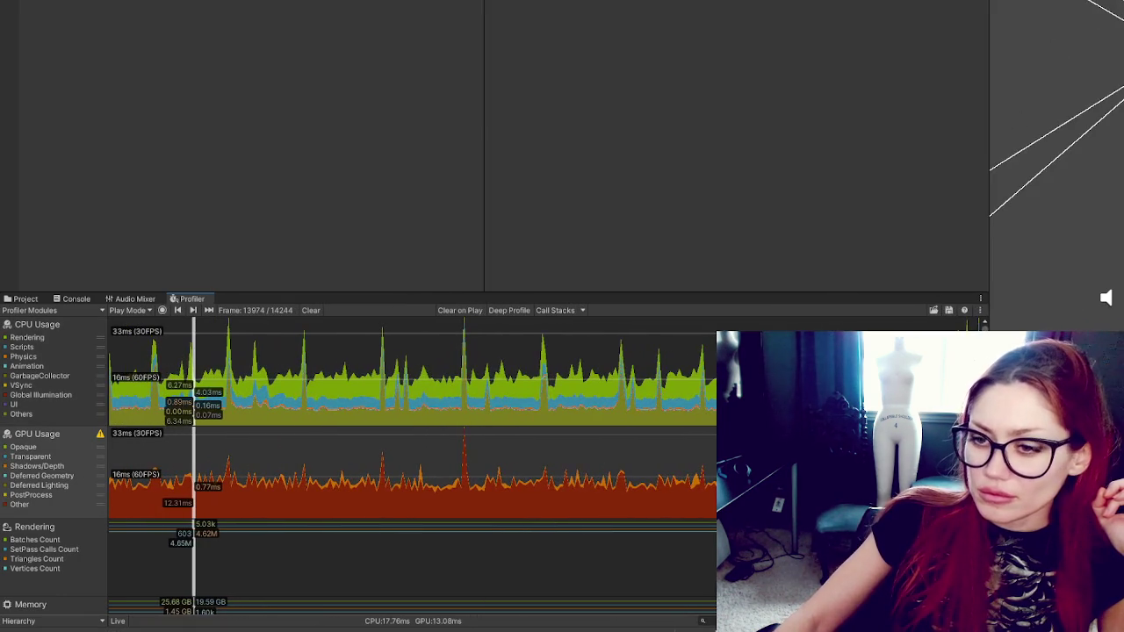
click(543, 412)
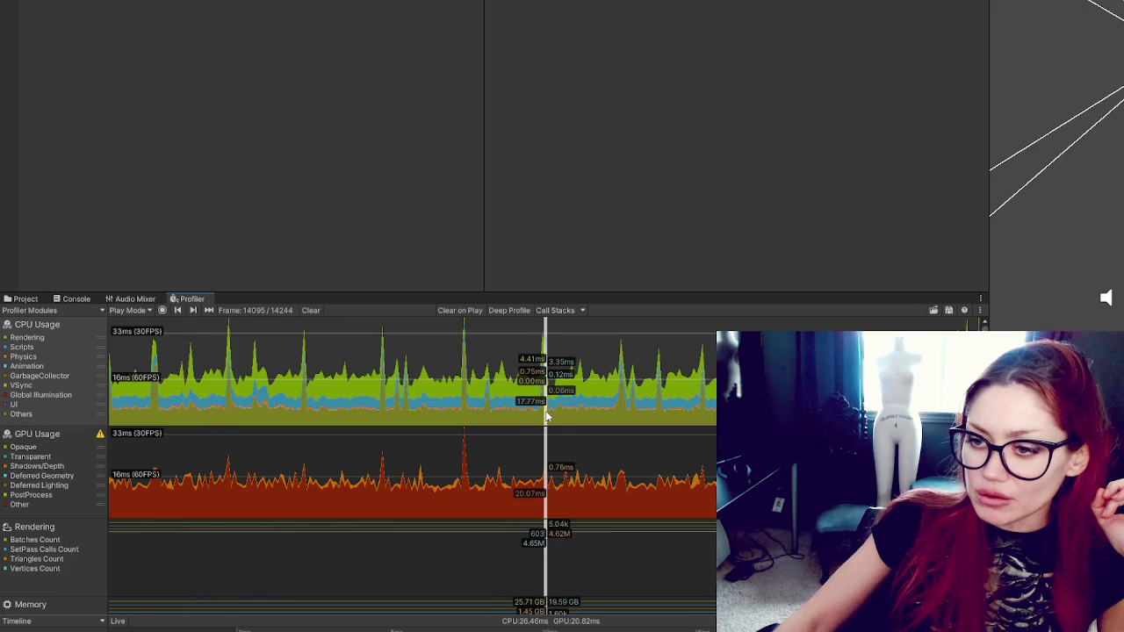
click(547, 408)
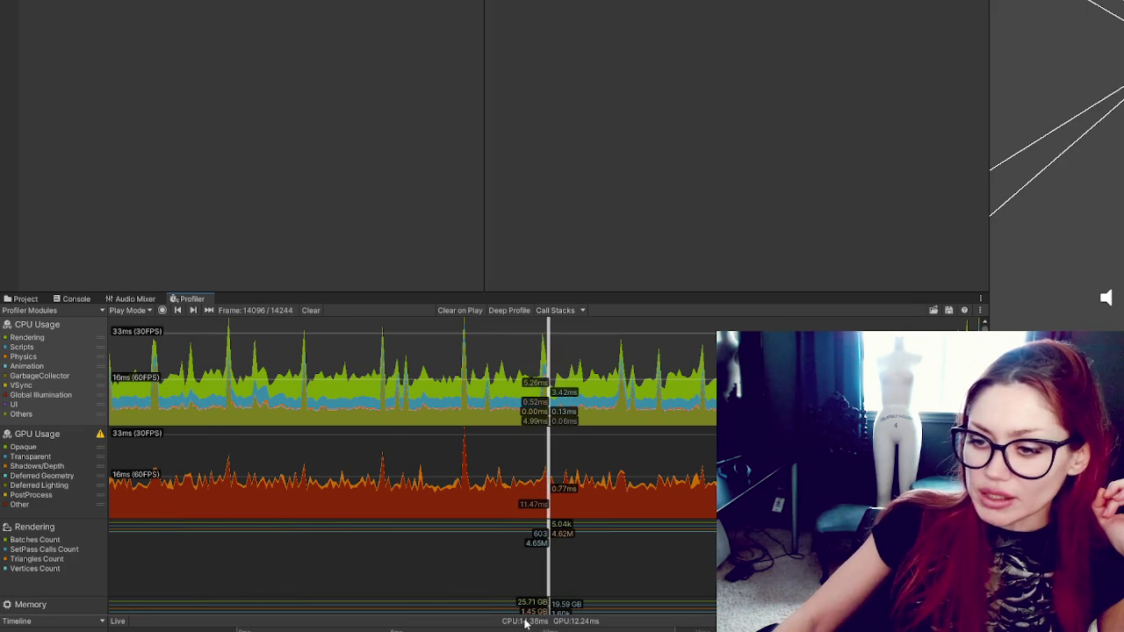
mouse_move(388, 430)
mouse_down()
mouse_move(693, 417)
mouse_move(409, 392)
mouse_up()
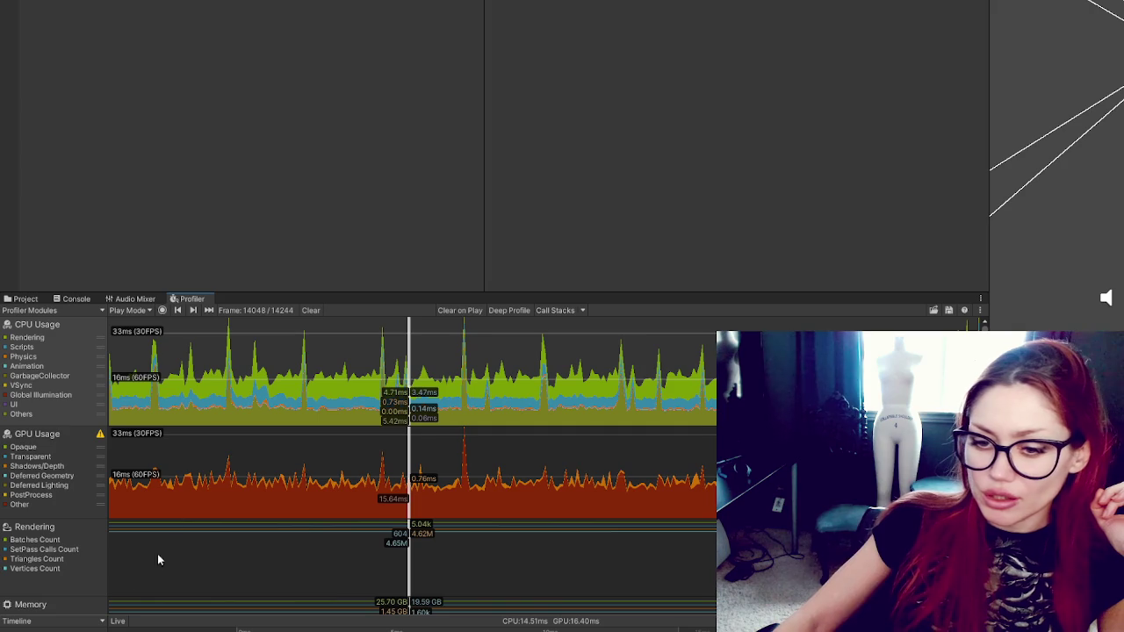
mouse_move(150, 628)
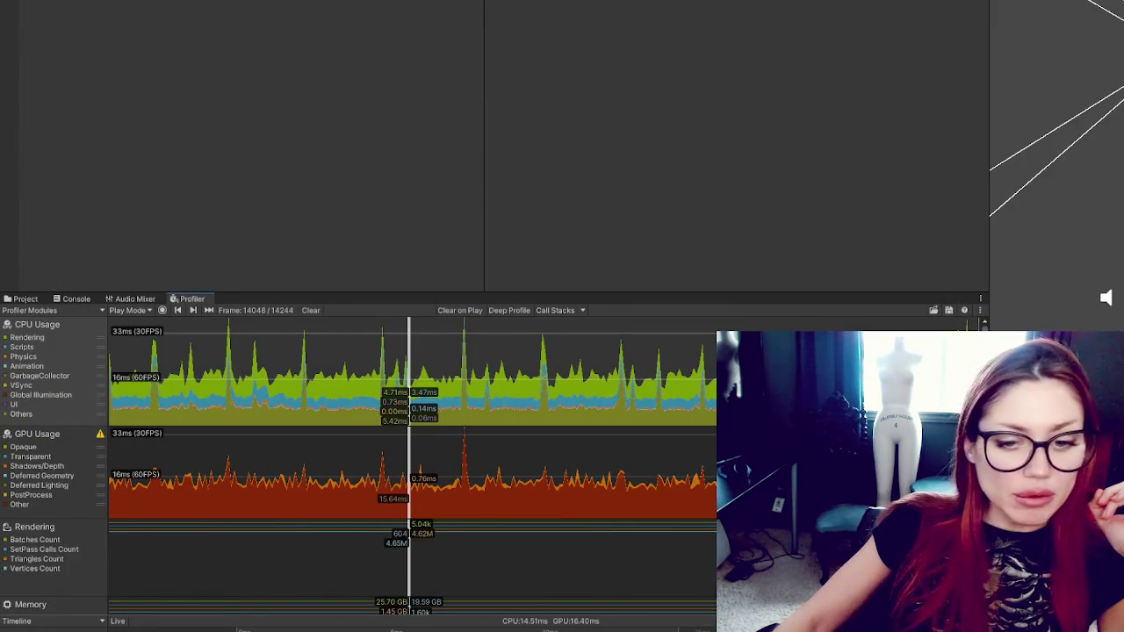
click(145, 608)
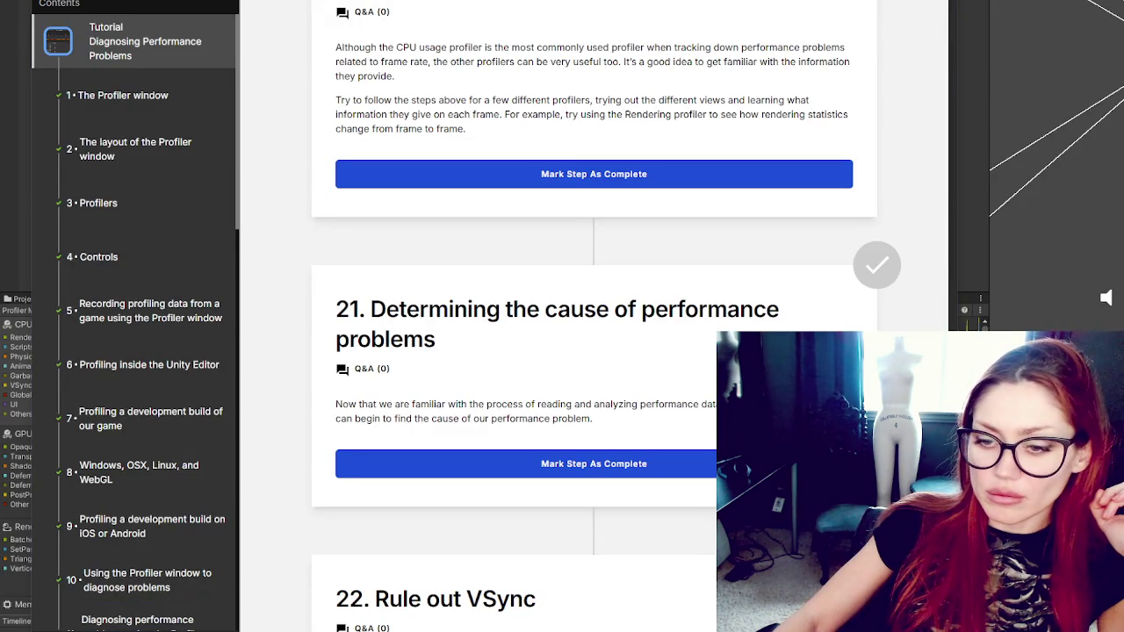
mouse_move(149, 628)
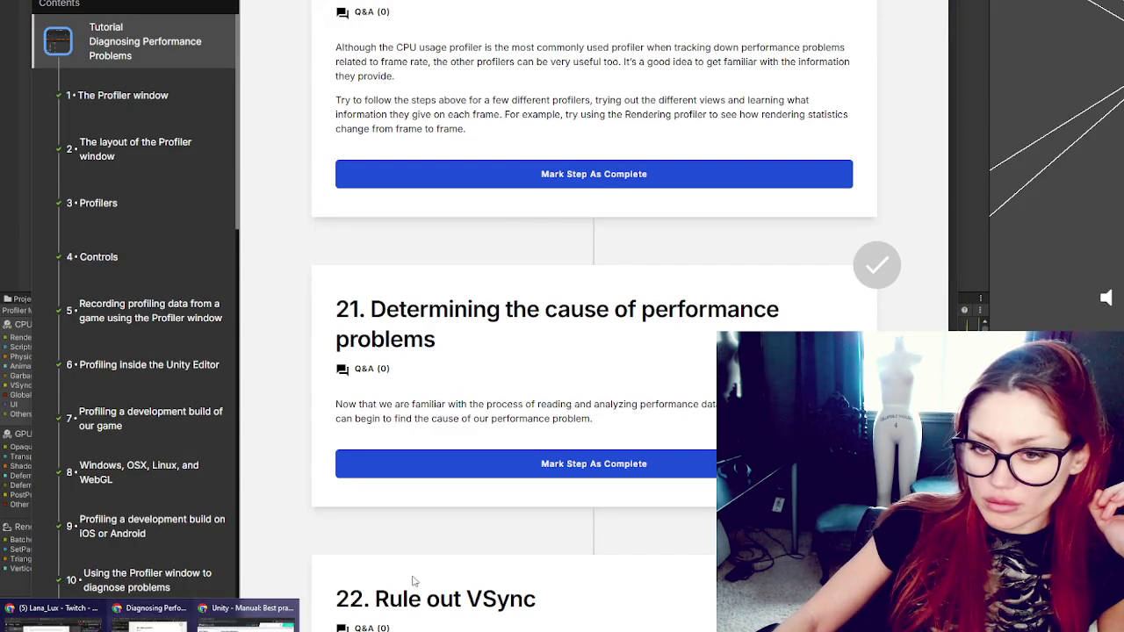
click(27, 207)
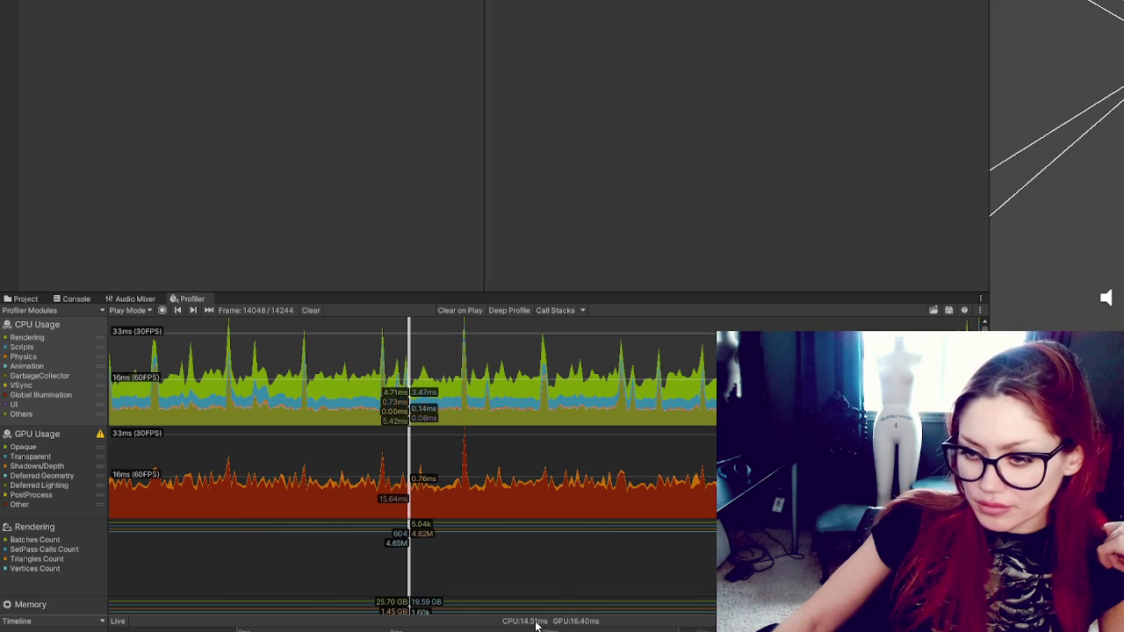
Step: Maximize the Profiler with Shift+Space and zoom into the Main Thread timeline
mouse_move(409, 337)
mouse_down()
mouse_move(466, 331)
mouse_move(386, 333)
mouse_up()
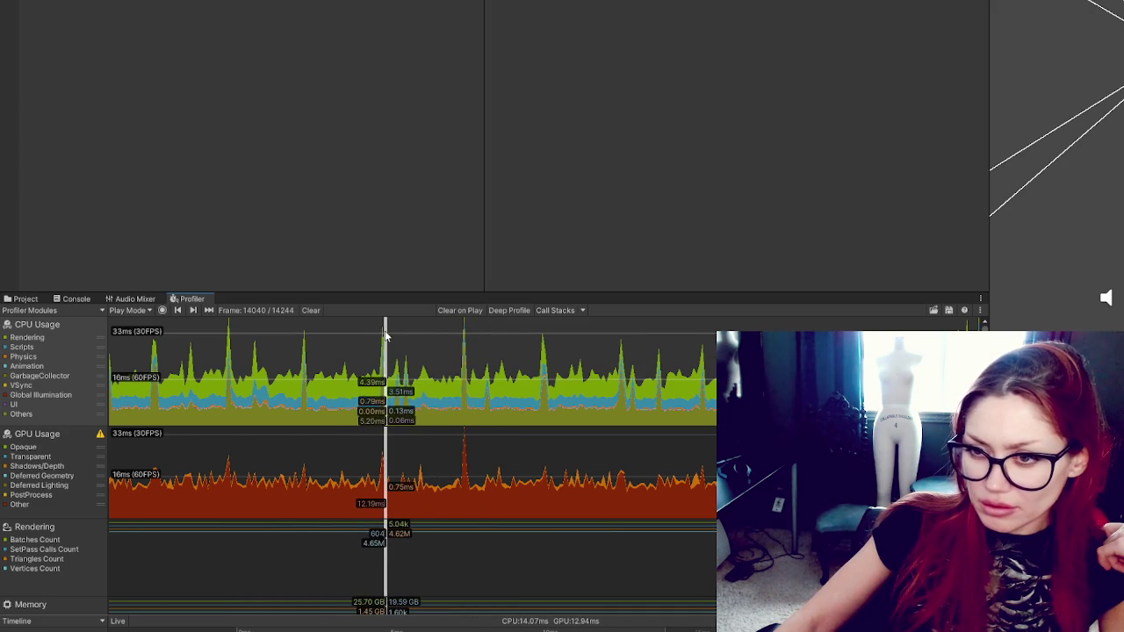
drag(413, 295, 419, 0)
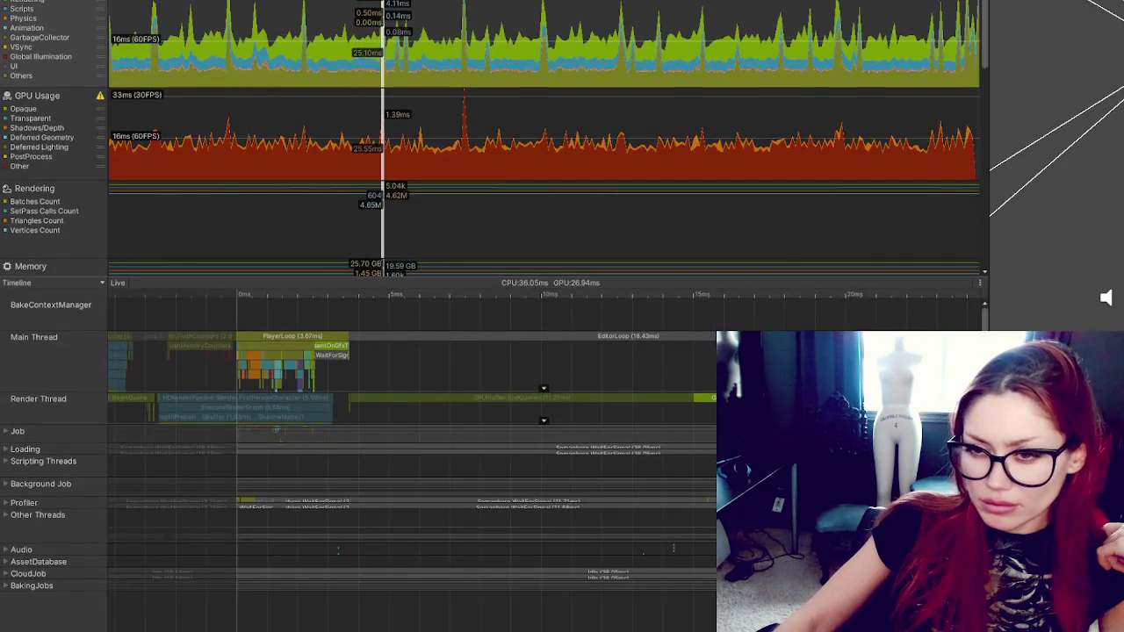
scroll(275, 377, up, 5)
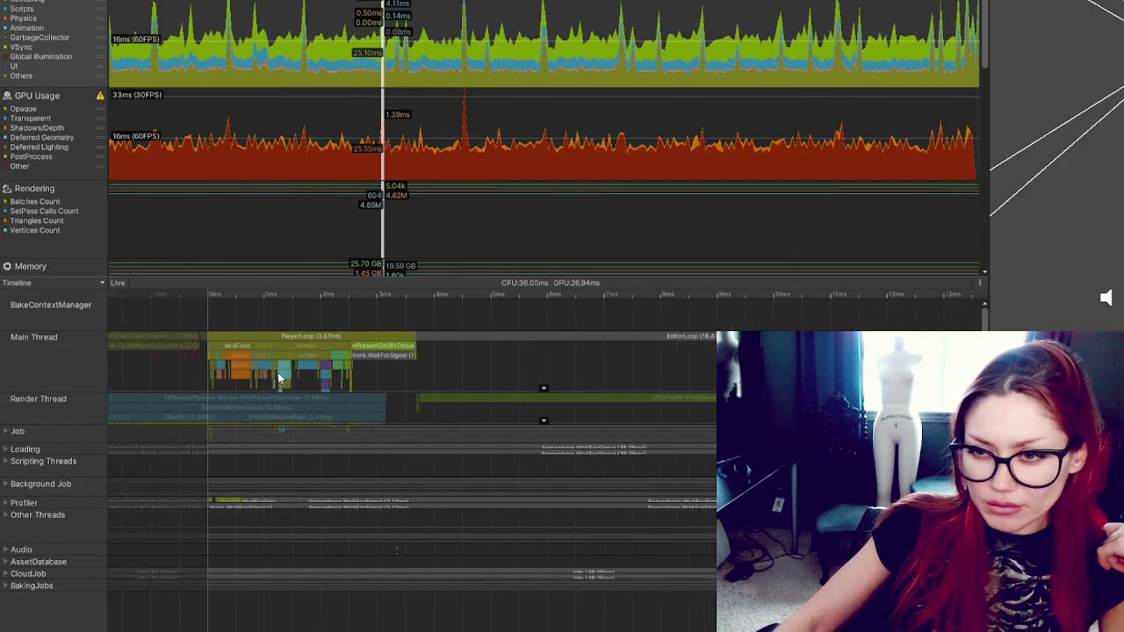
scroll(280, 377, up, 5)
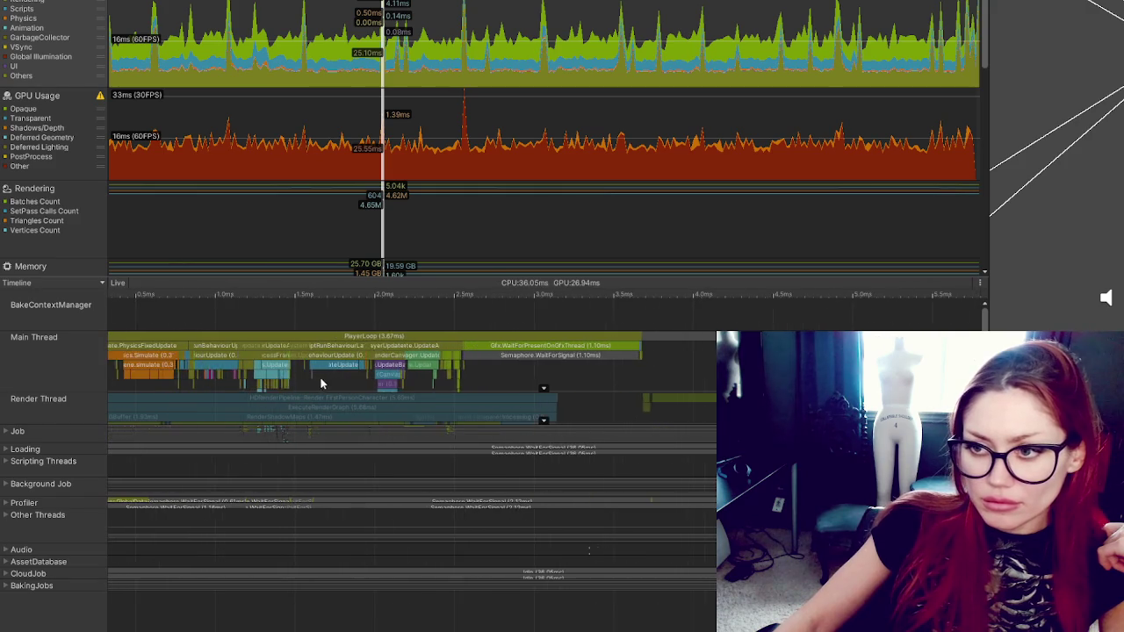
scroll(322, 384, up, 5)
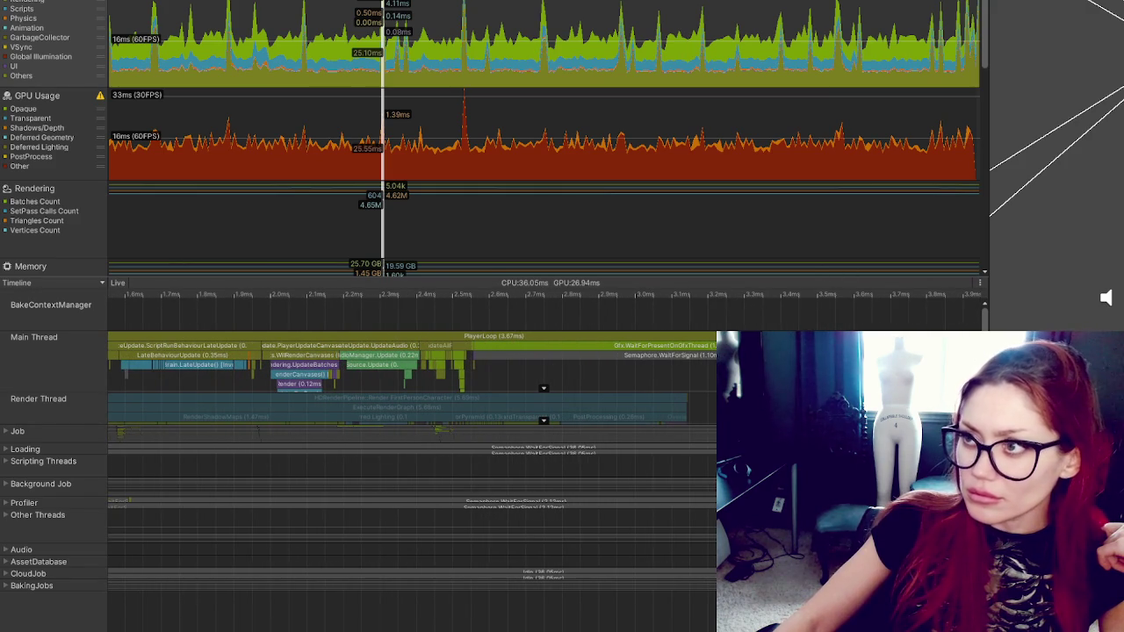
key(shift+space)
scroll(508, 369, up, 4)
scroll(413, 369, right, 3)
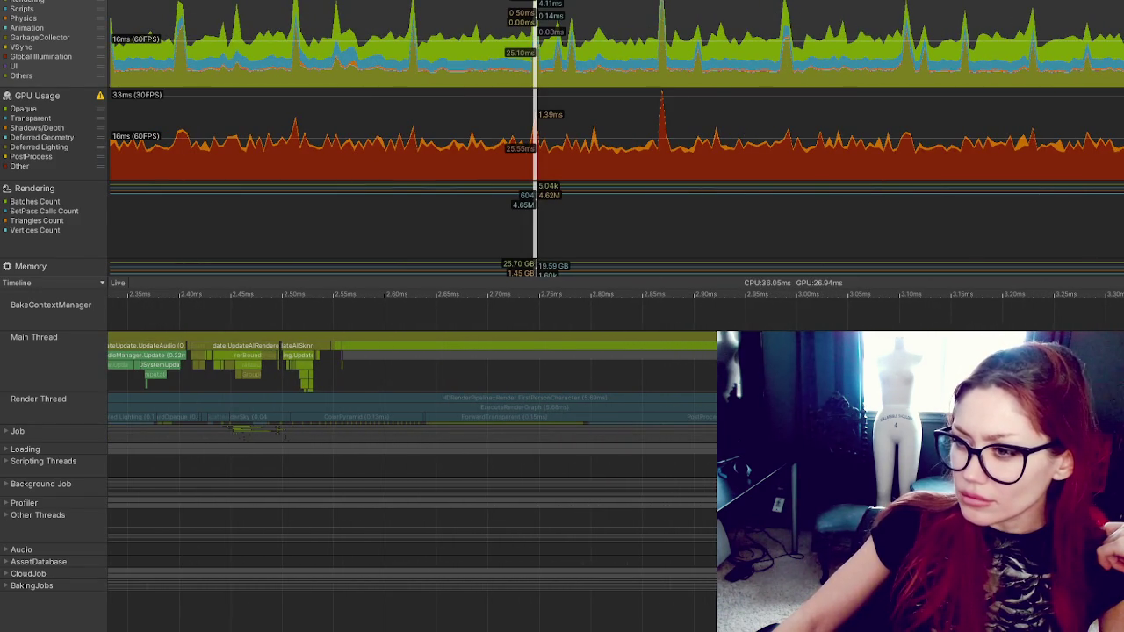
Step: Inspect the FixedBehaviourUpdate, Raycast.FixedUpdate and FixedUpdate.PhysicsFixedUpdate samples, then show one in Hierarchy
click(615, 355)
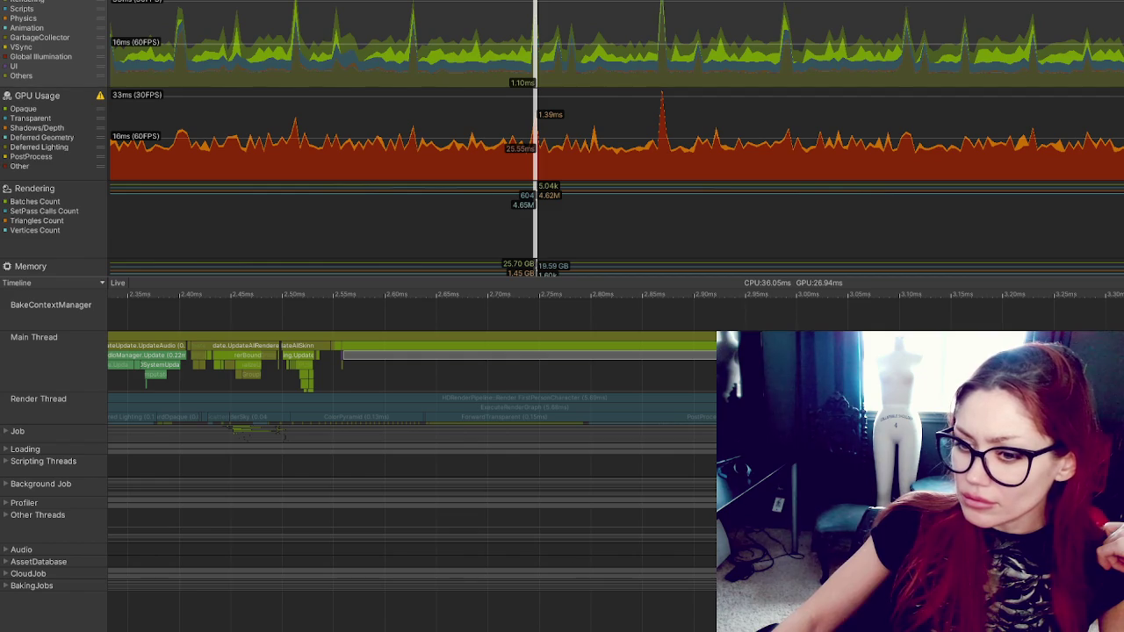
scroll(413, 368, left, 10)
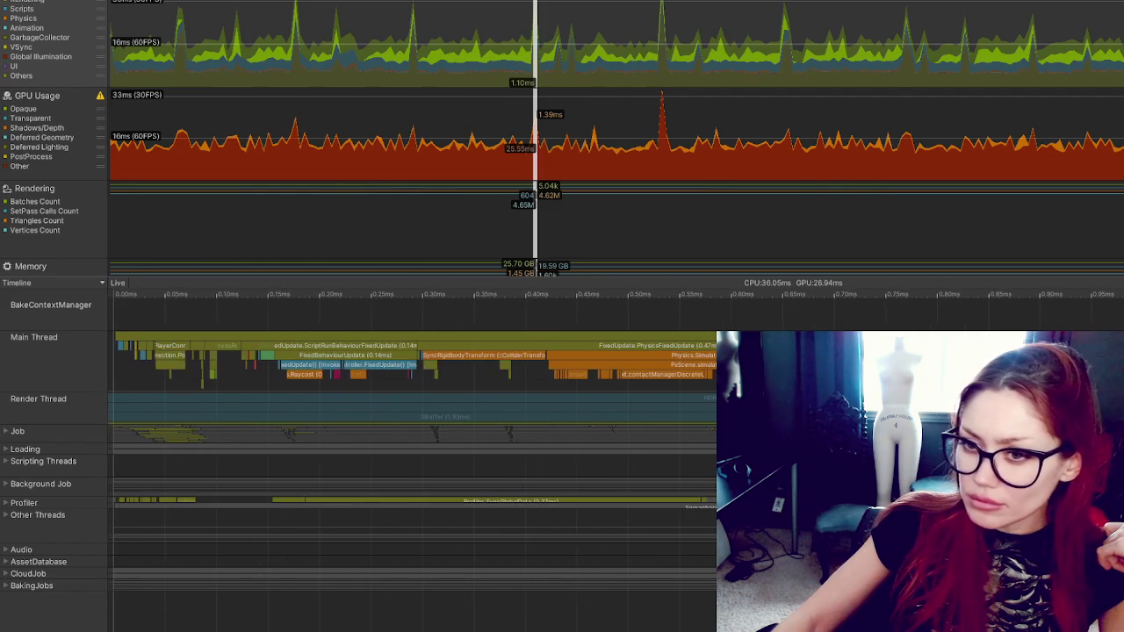
click(177, 339)
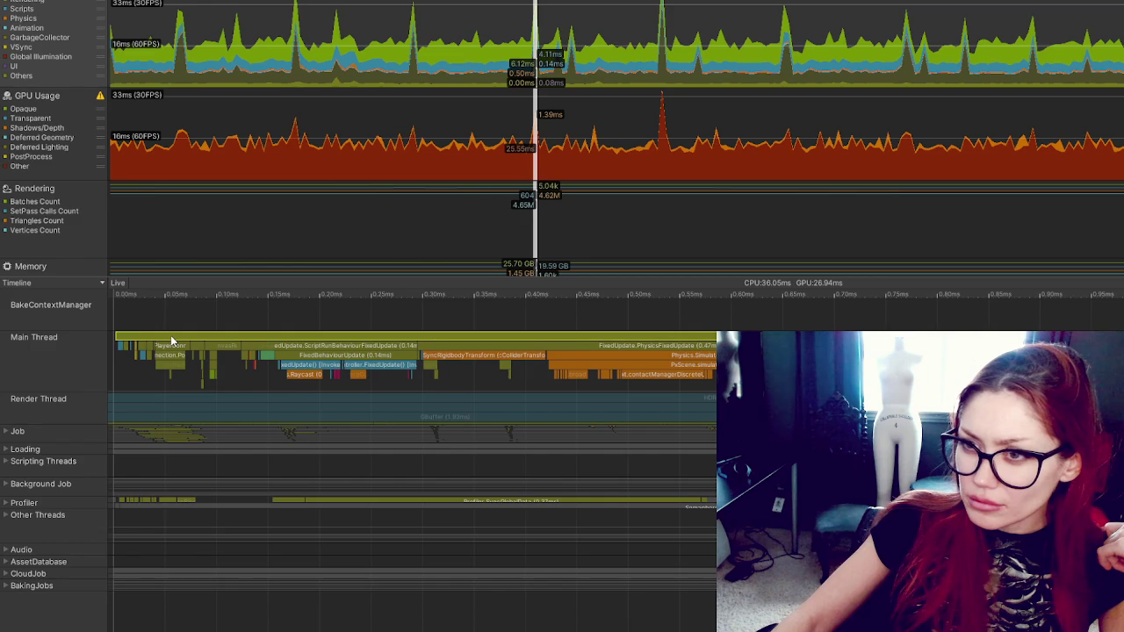
click(288, 353)
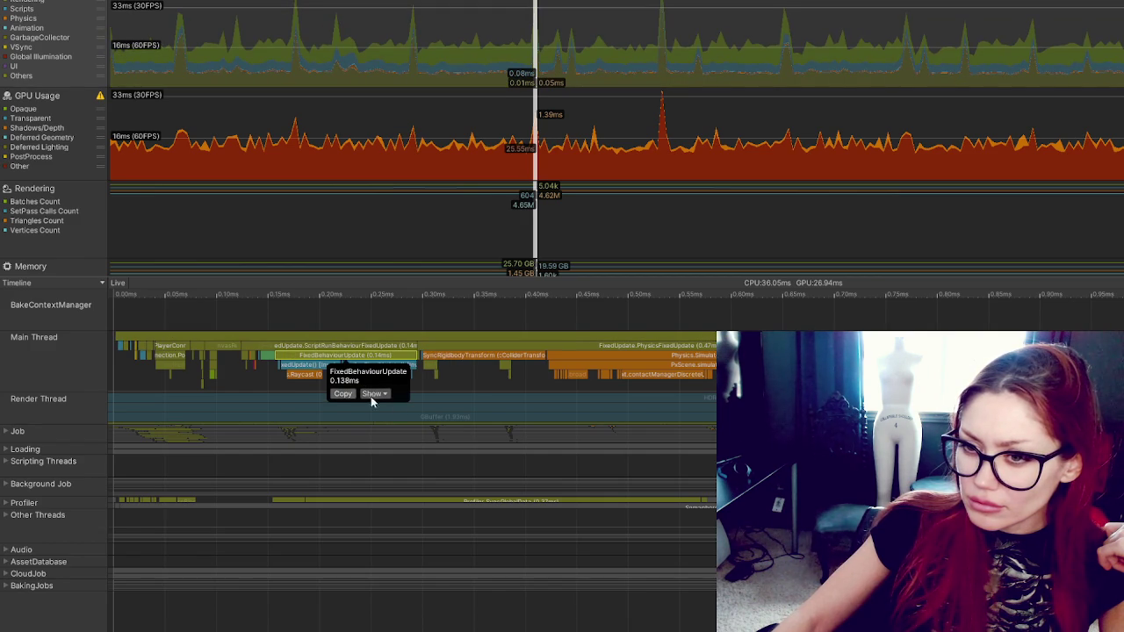
click(312, 365)
click(636, 344)
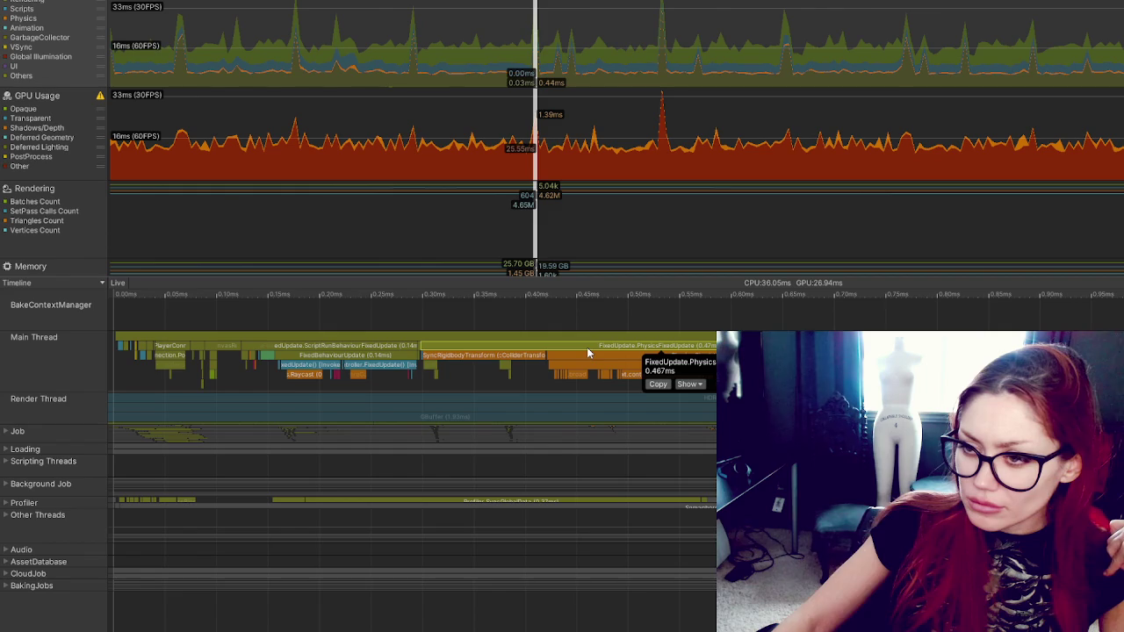
click(689, 385)
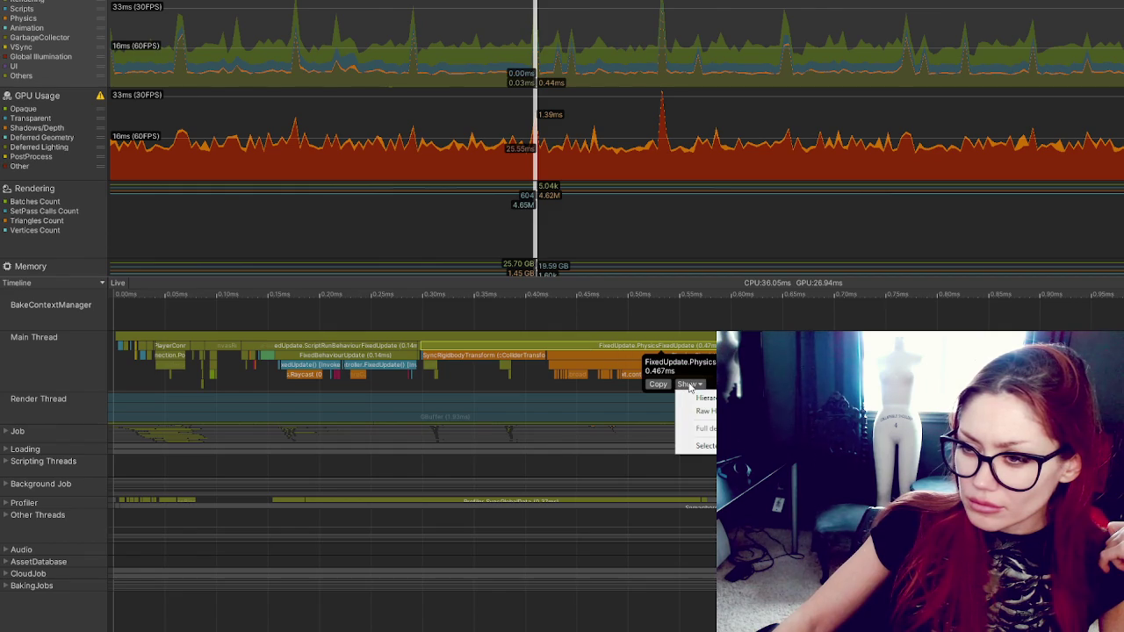
click(704, 398)
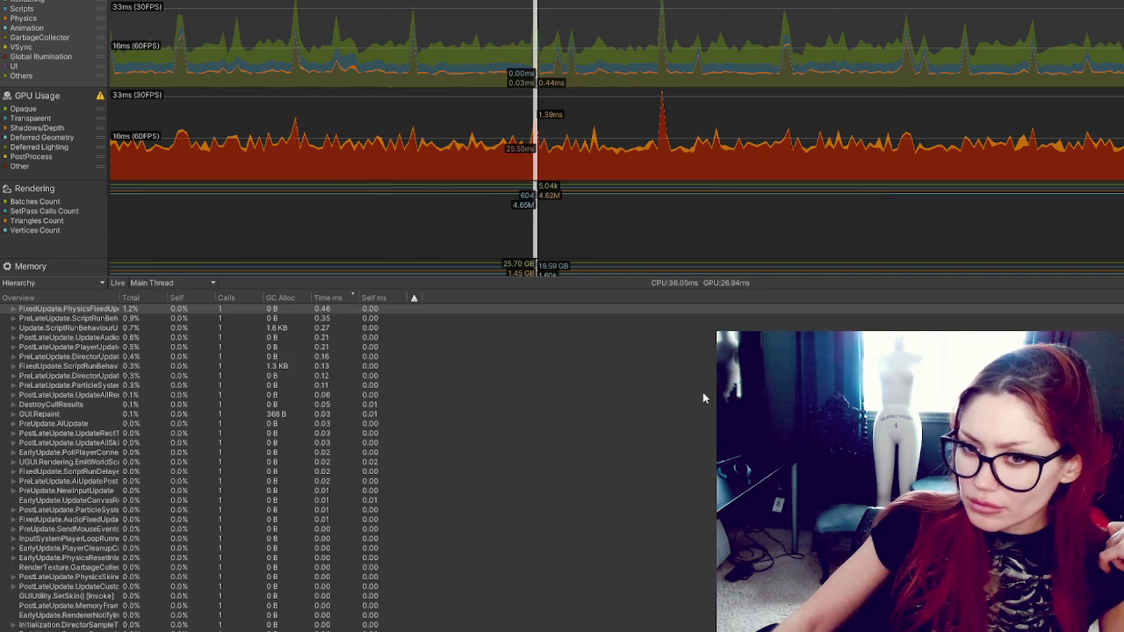
Step: Review the frame's GPU Usage breakdown, Rendering statistics and Frame Debugger
click(538, 156)
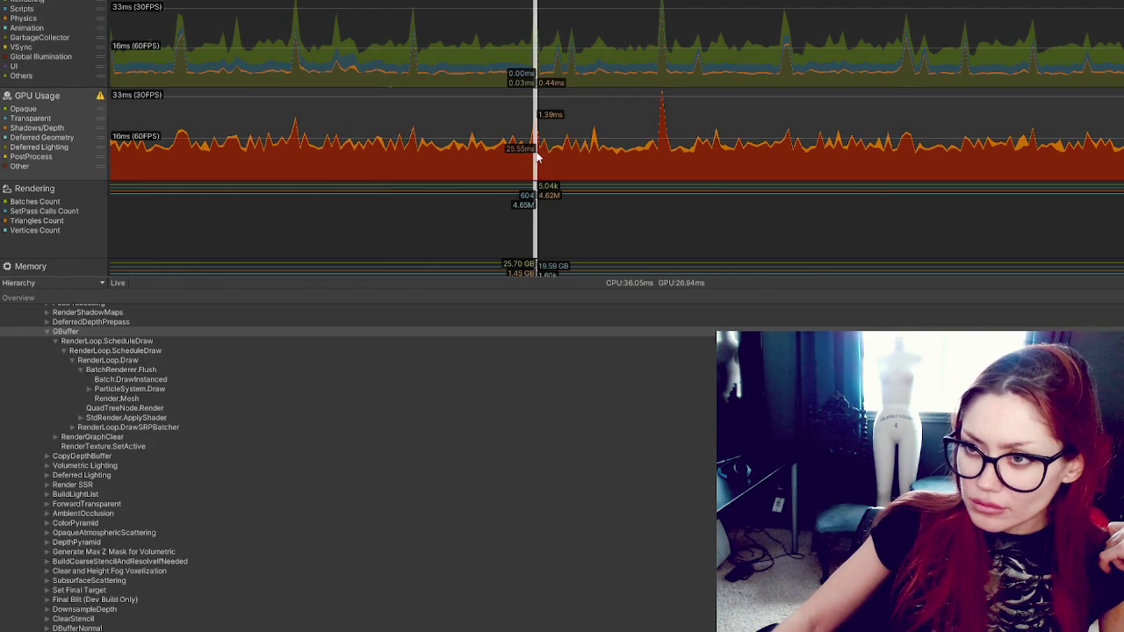
click(537, 219)
click(44, 283)
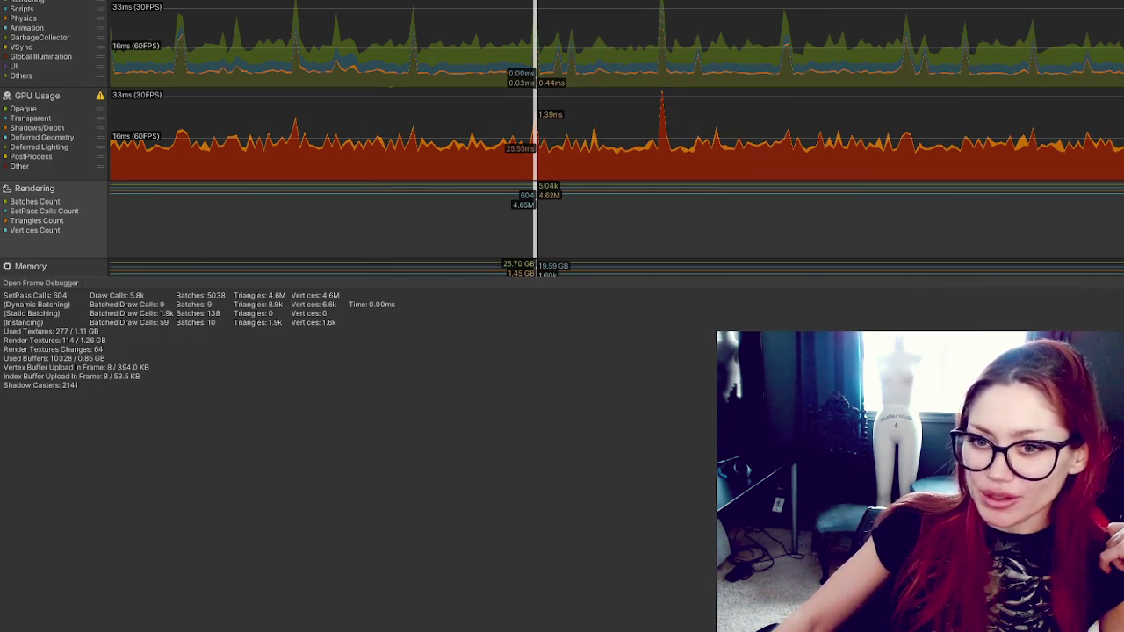
click(43, 268)
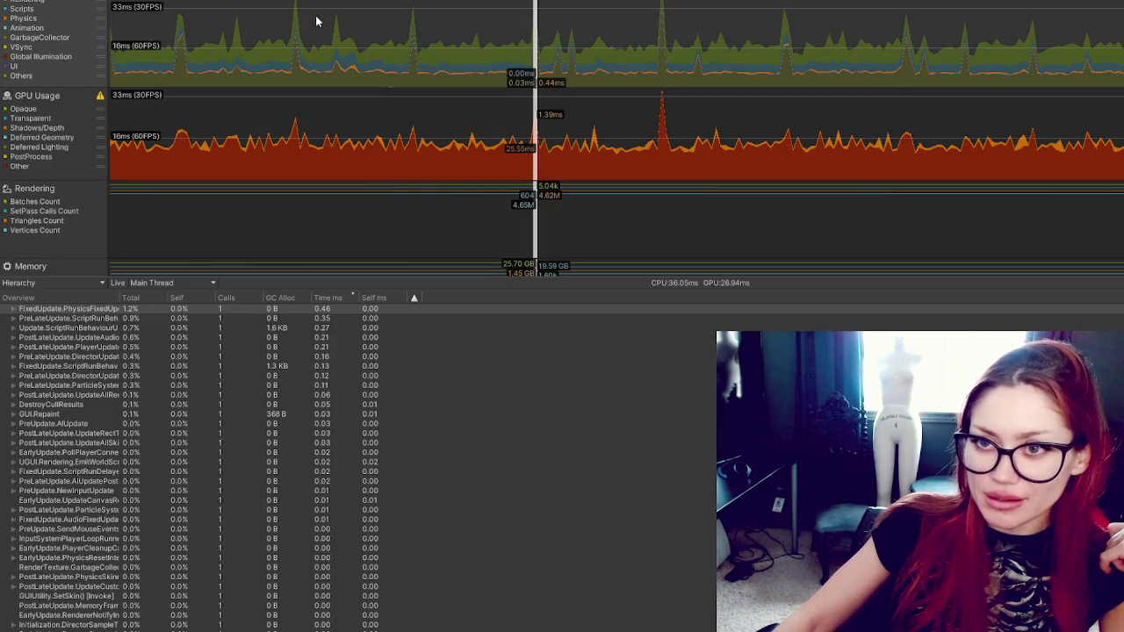
click(243, 35)
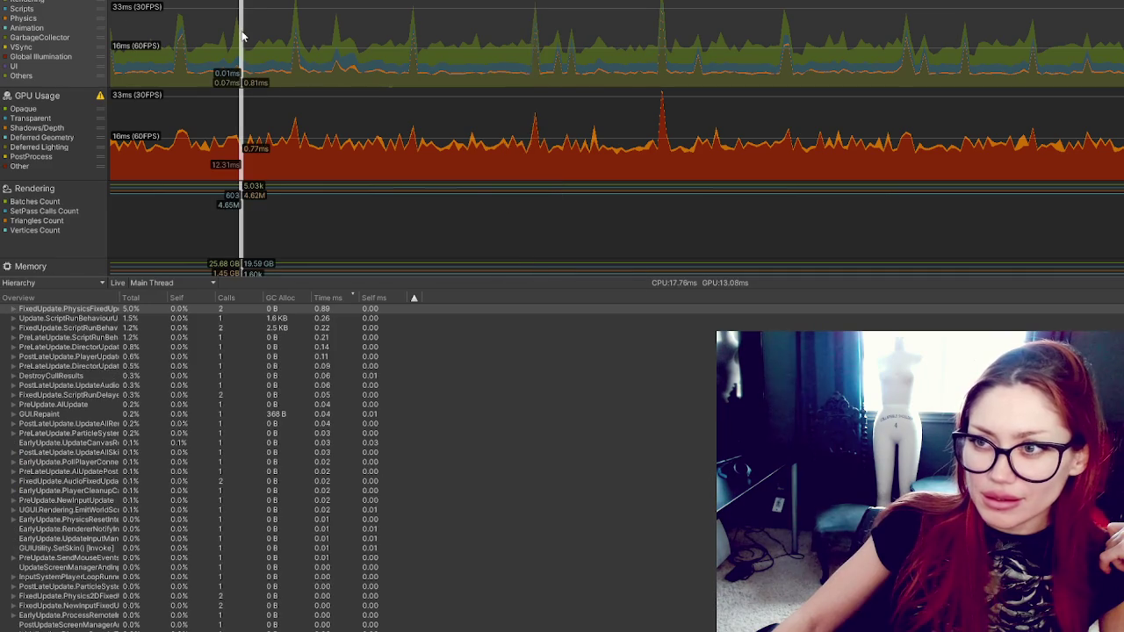
click(534, 79)
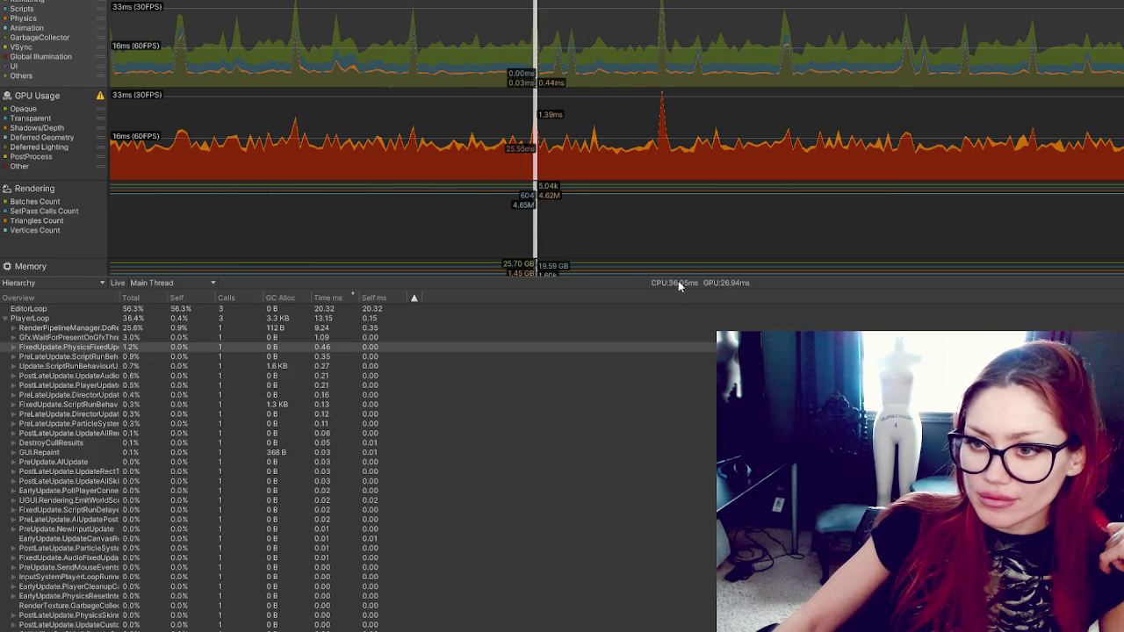
Step: Cycle details through Timeline, Raw Hierarchy and Hierarchy, ending on Timeline to read SyncRigidbodyTransform's 0.074 ms
click(63, 285)
click(26, 293)
click(29, 283)
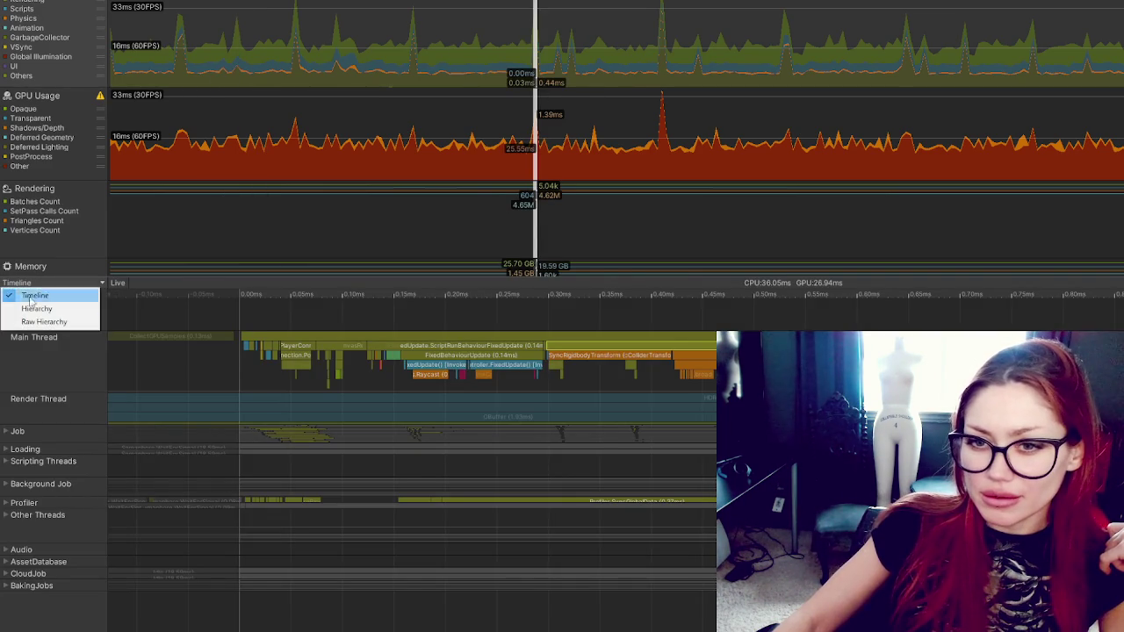
click(40, 322)
click(45, 281)
click(36, 308)
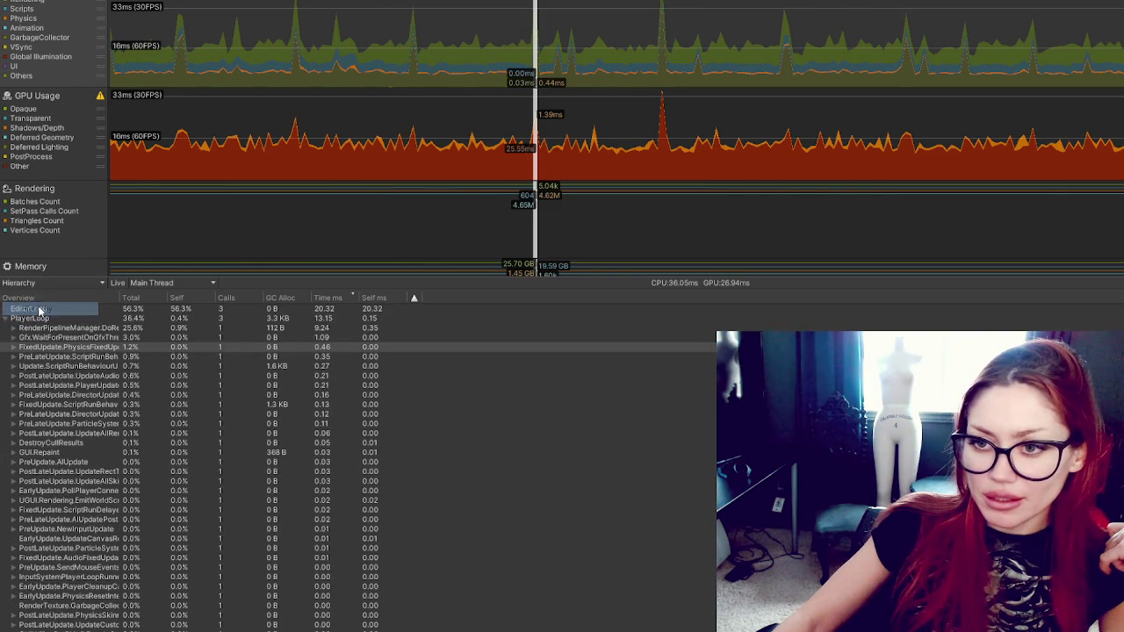
click(52, 284)
click(36, 295)
click(626, 356)
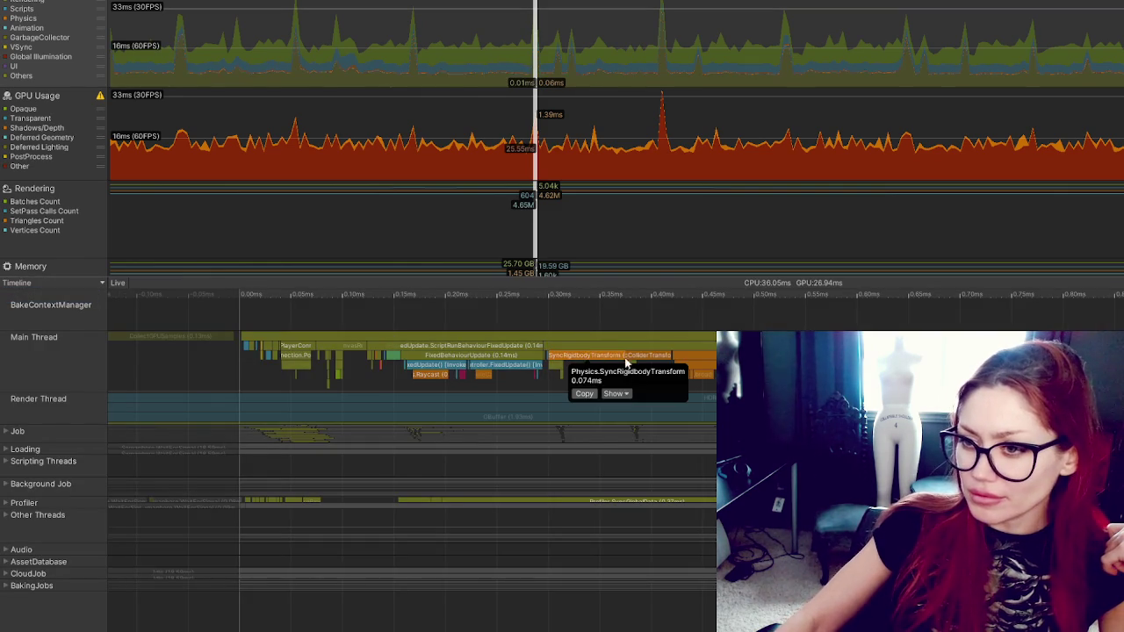
Step: Select Main Thread samples, ending on Gfx.WaitForPresentOnGfxThread
click(632, 345)
click(632, 345)
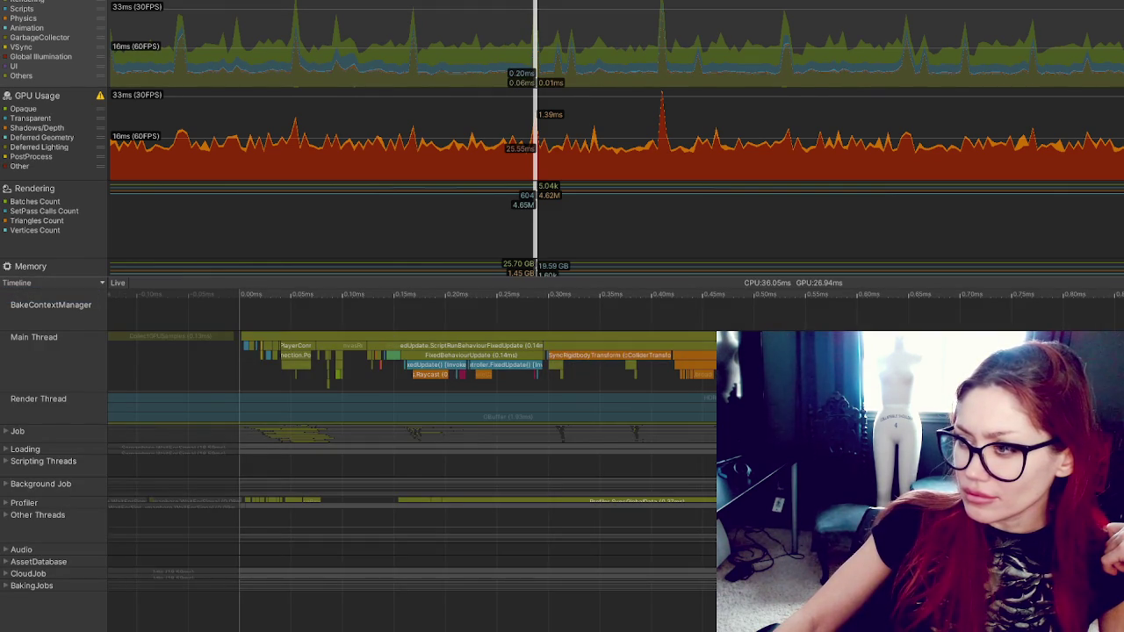
click(632, 337)
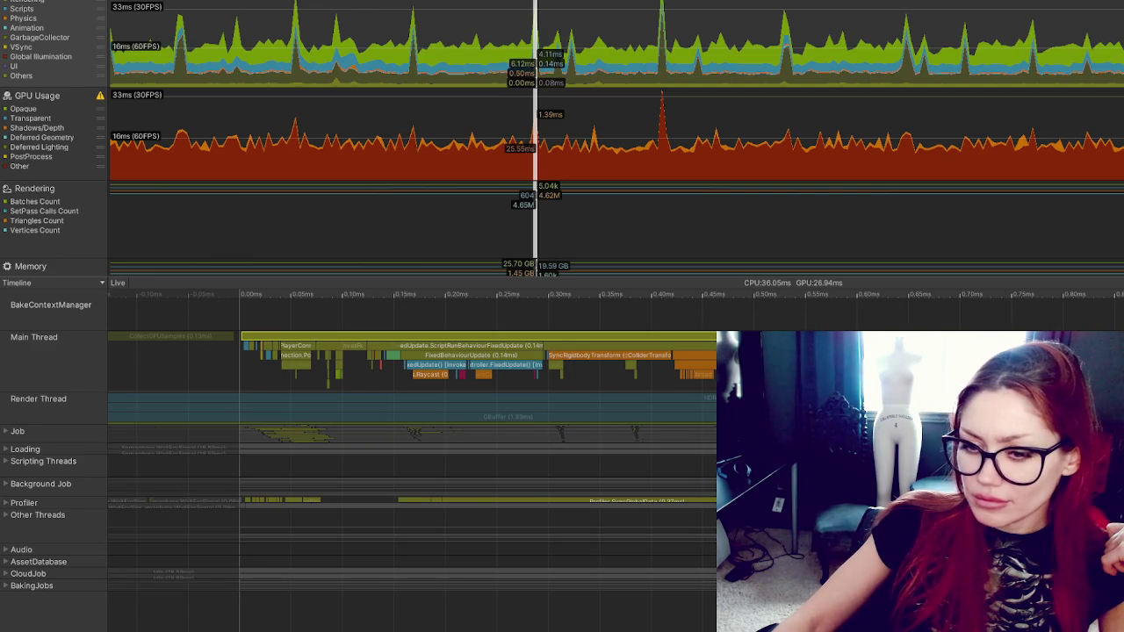
scroll(412, 395, right, 10)
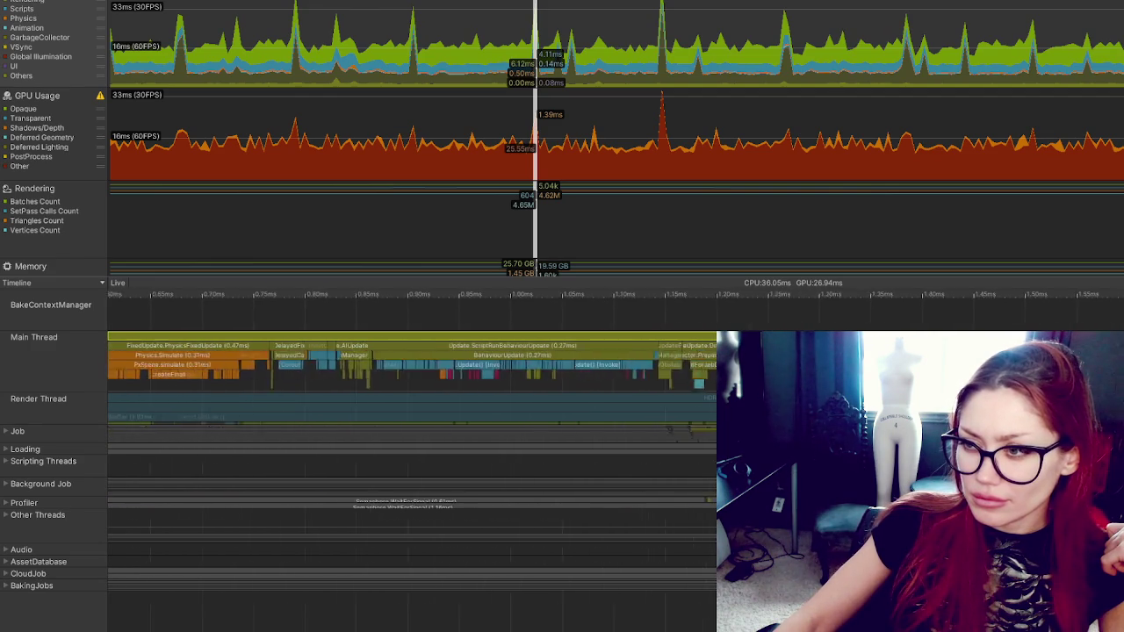
scroll(412, 395, right, 15)
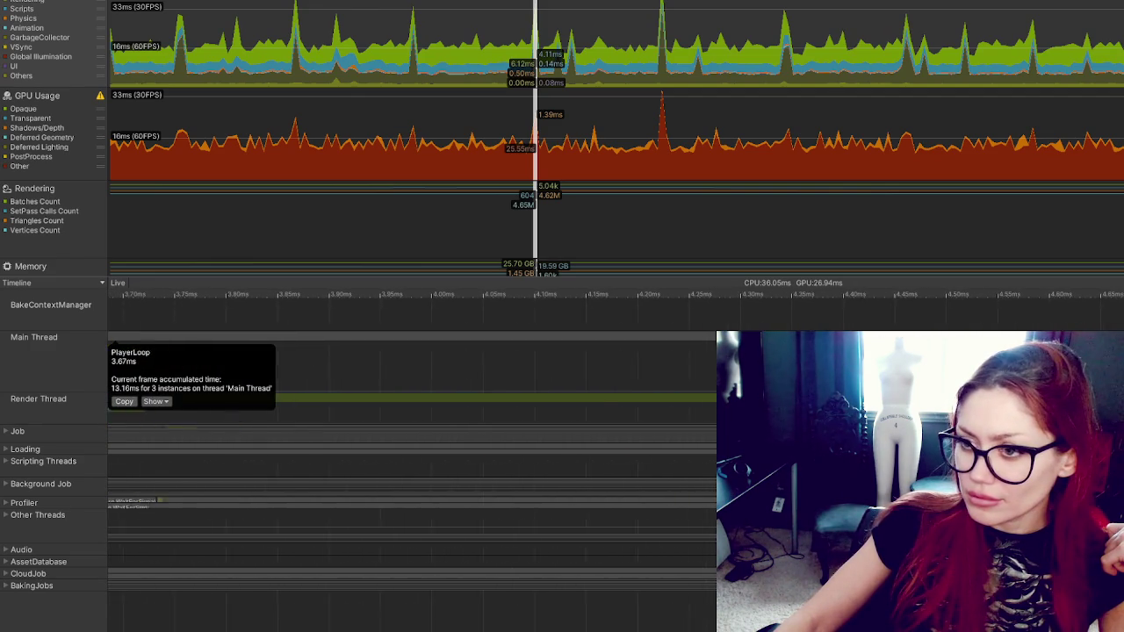
click(491, 559)
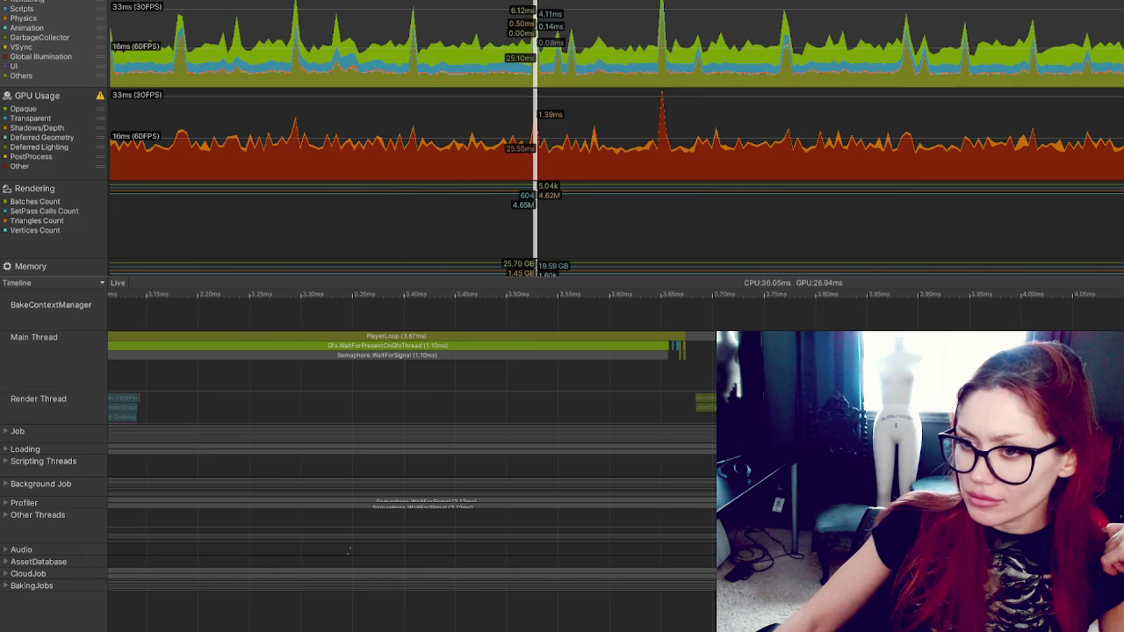
click(538, 345)
Step: Pan the timeline back to 0.00 ms to show the FixedUpdate physics samples
scroll(349, 551, left, 10)
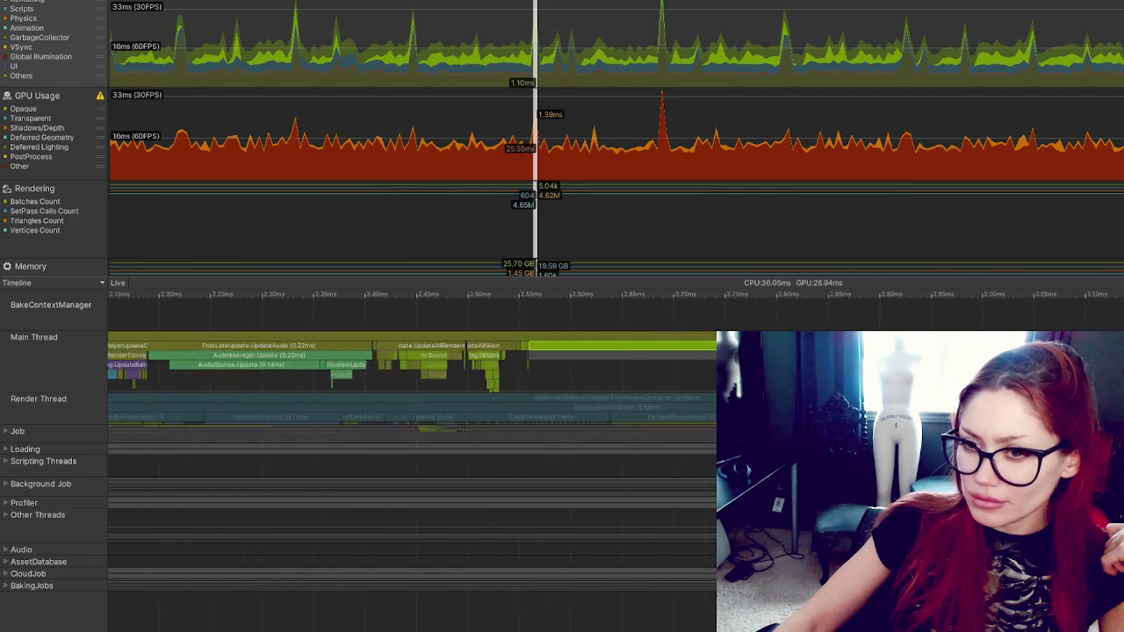
scroll(412, 377, right, 3)
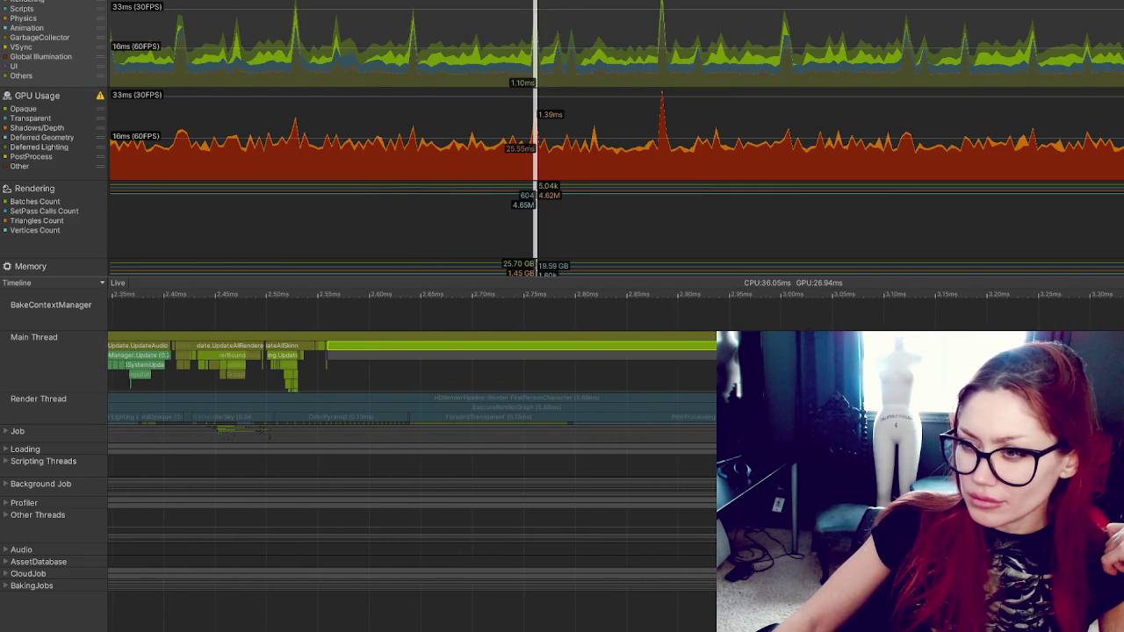
scroll(413, 377, left, 3)
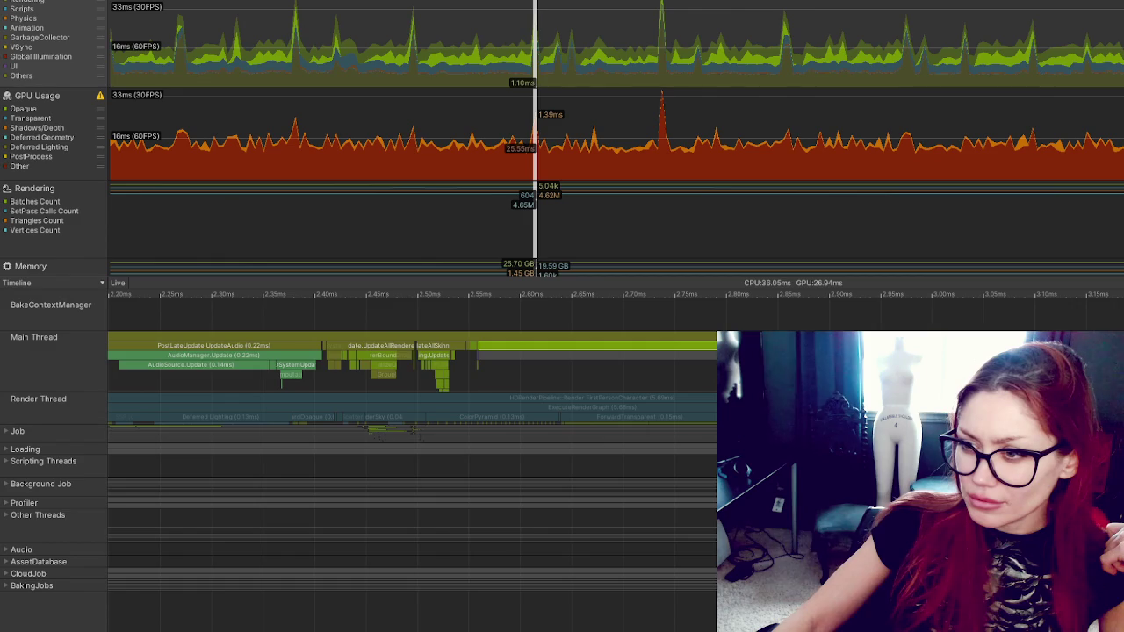
scroll(413, 378, left, 10)
scroll(412, 377, left, 6)
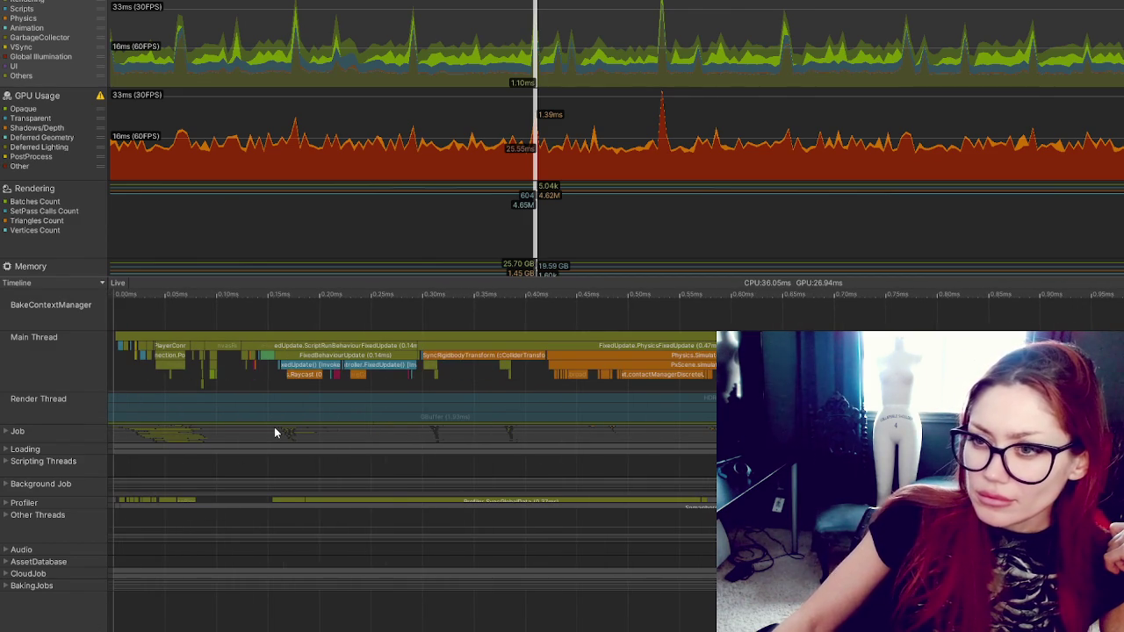
Step: Select an earlier frame and toggle the Rendering series in the CPU chart
click(418, 84)
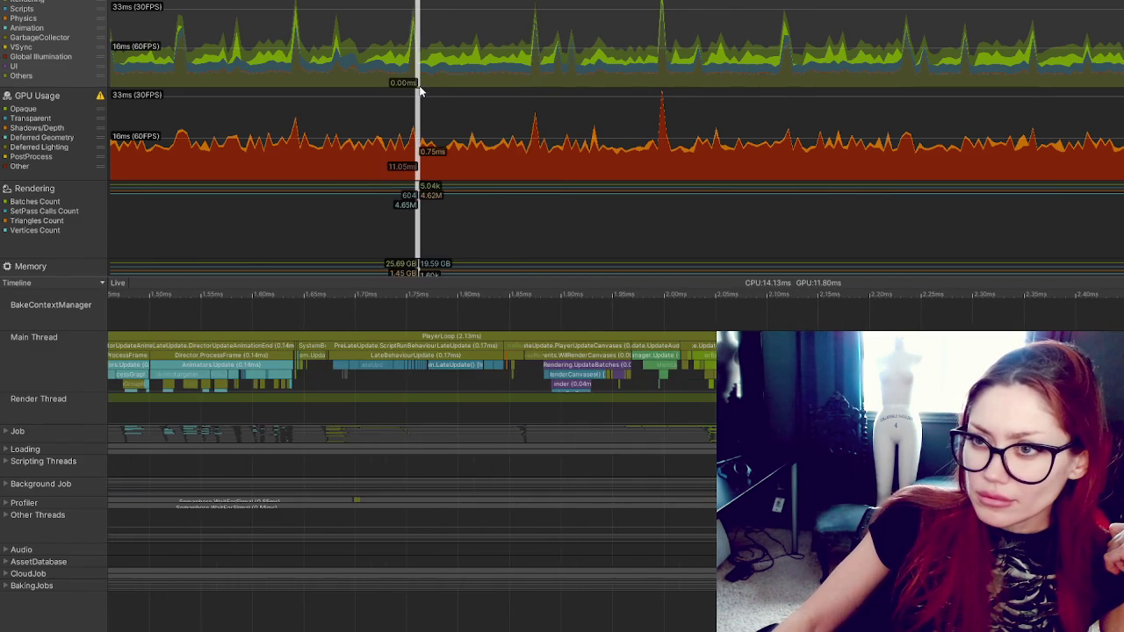
click(416, 66)
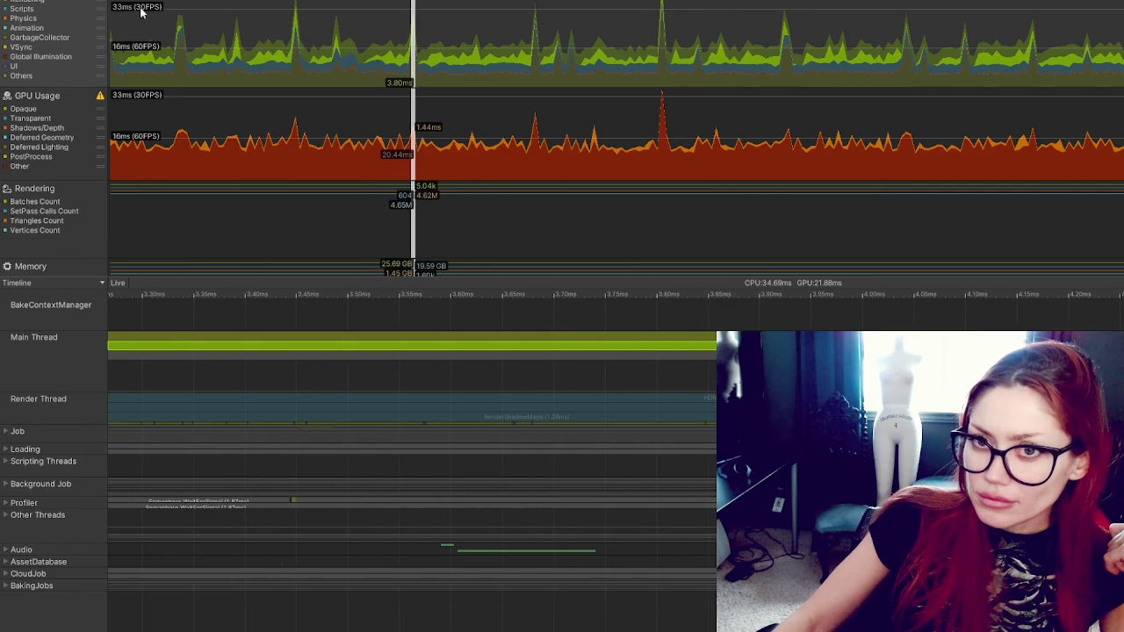
click(5, 4)
click(5, 4)
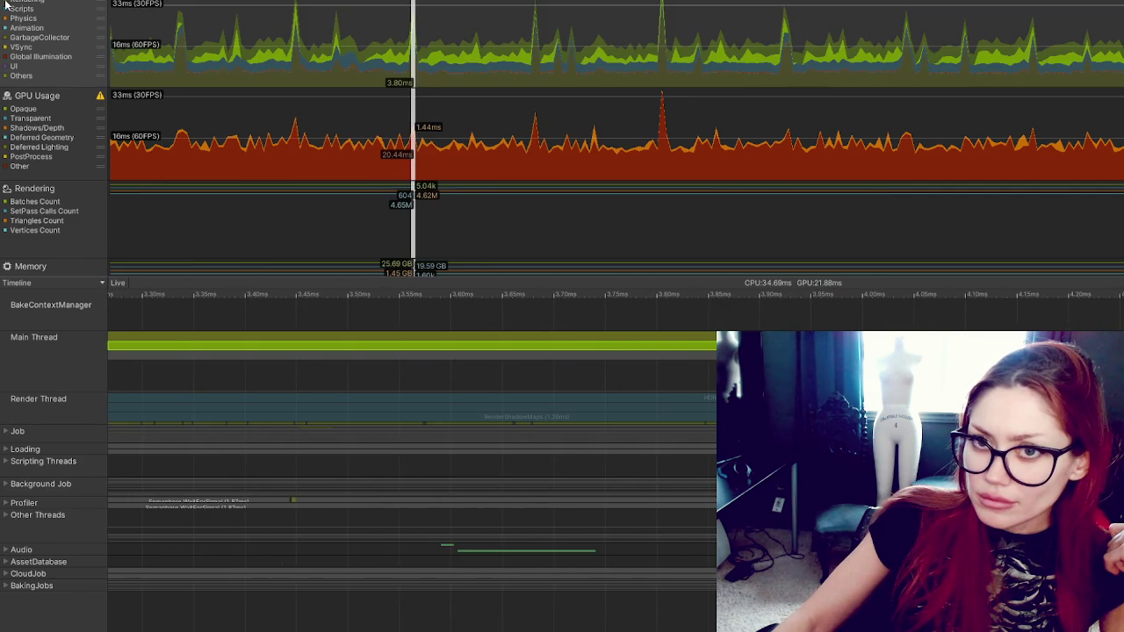
click(6, 77)
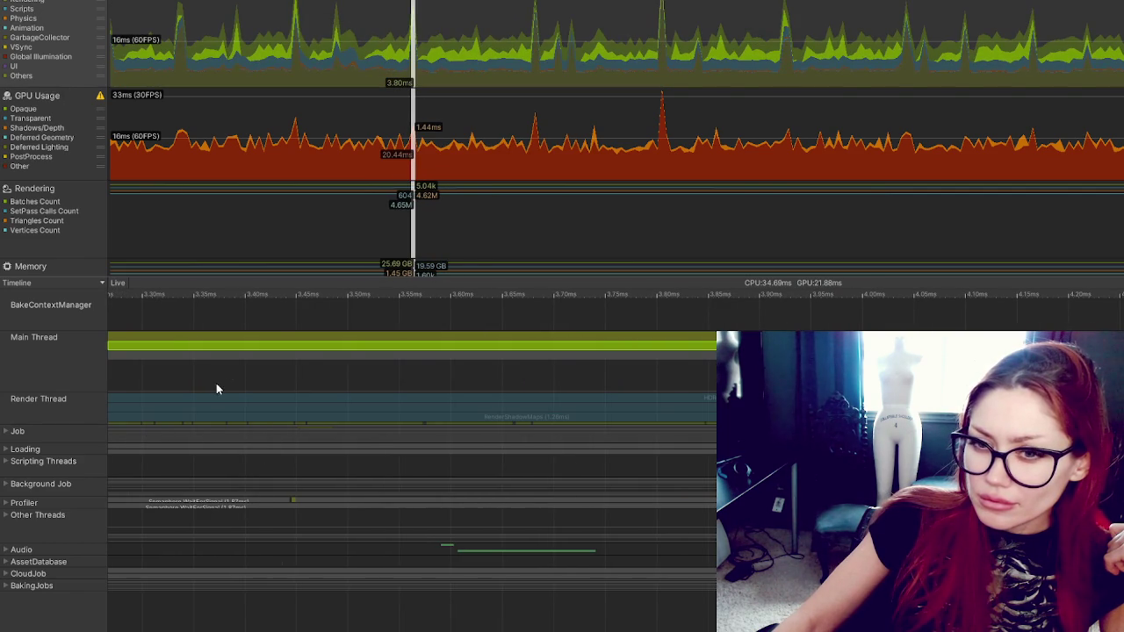
Step: View the PlayerLoop sample details and toggle the Others series in the CPU chart
click(281, 342)
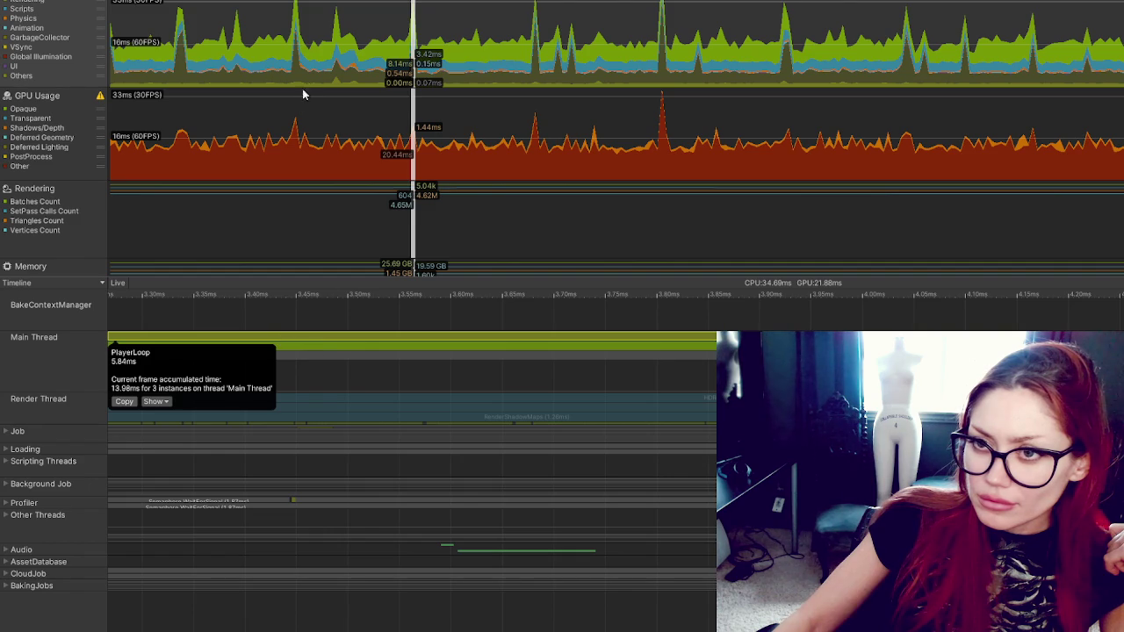
click(407, 344)
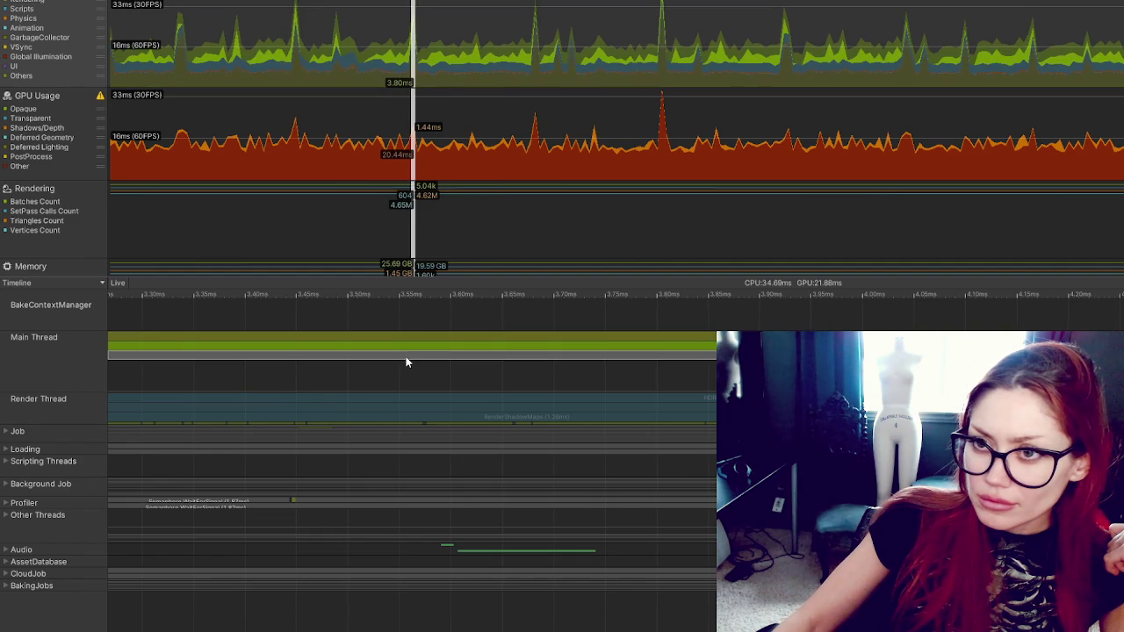
scroll(181, 369, up, 1)
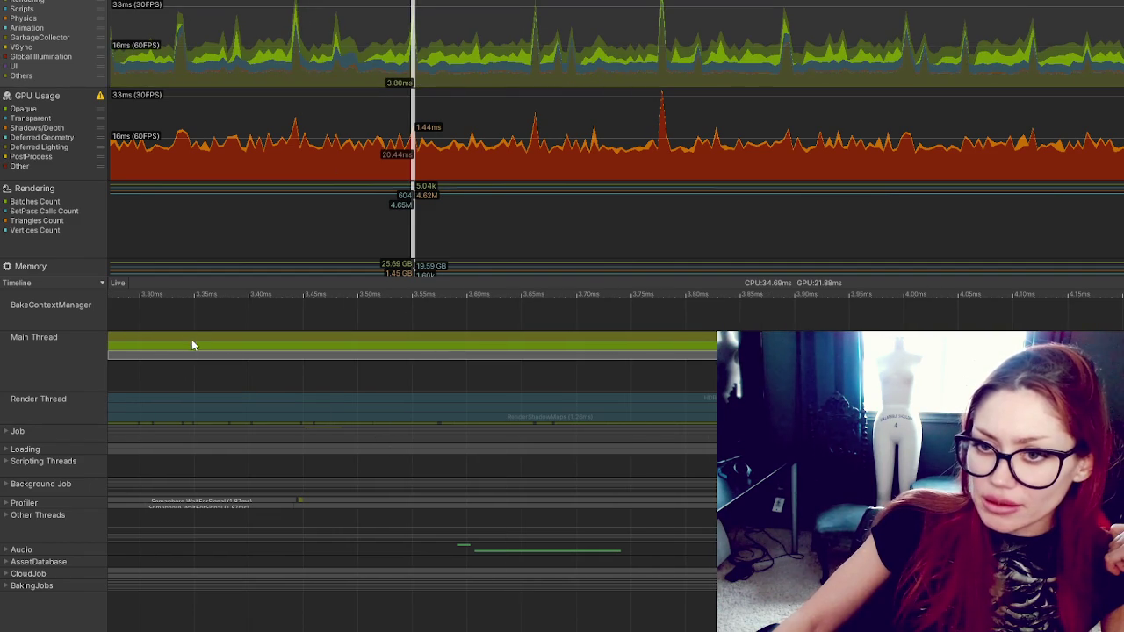
click(191, 339)
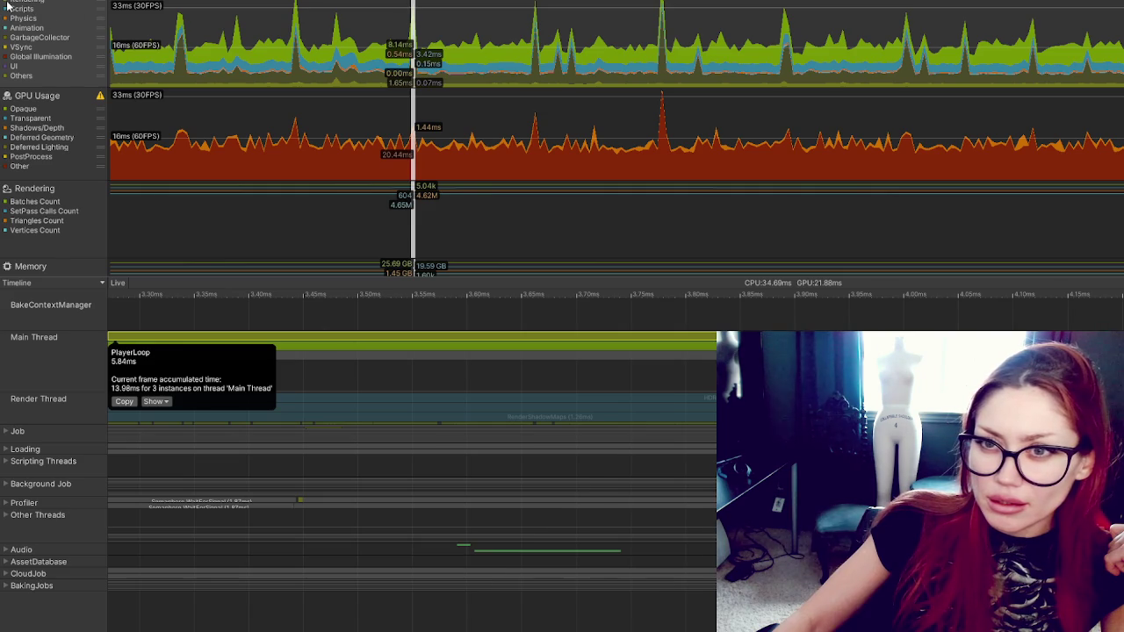
click(7, 76)
click(6, 76)
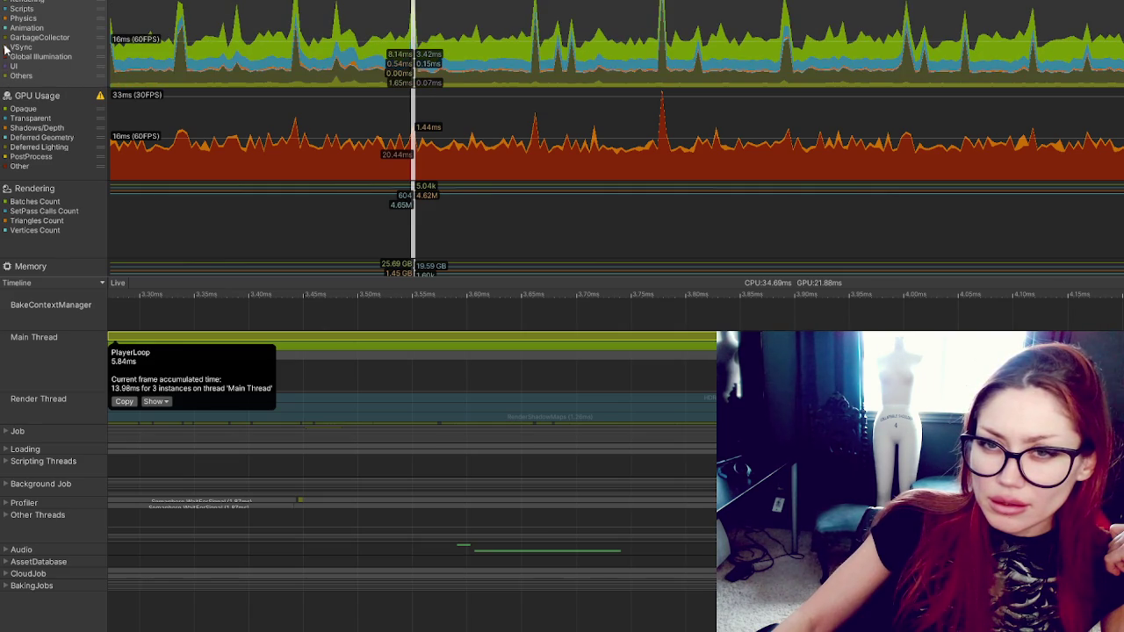
Step: Recheck the main thread PlayerLoop details and expand the Render Thread row
click(382, 349)
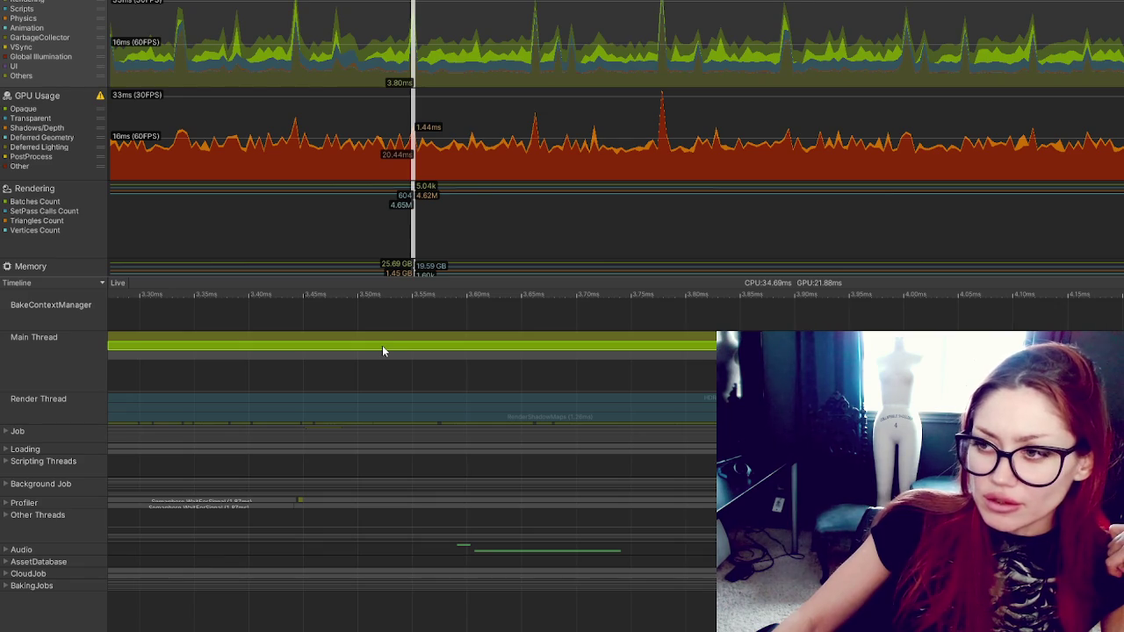
click(405, 341)
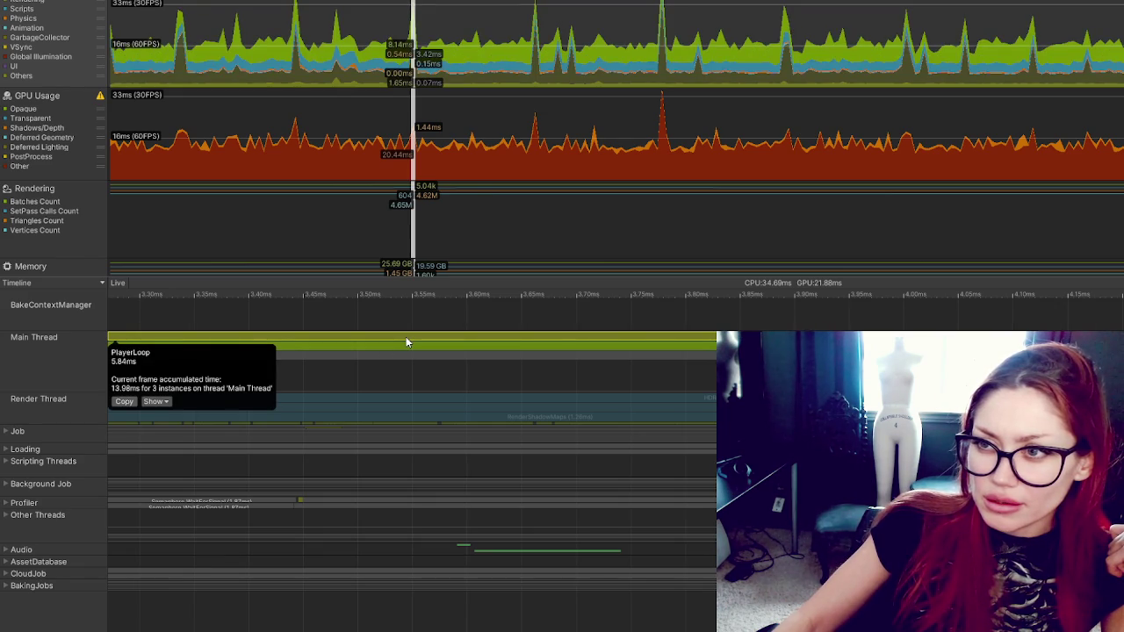
click(402, 343)
click(410, 339)
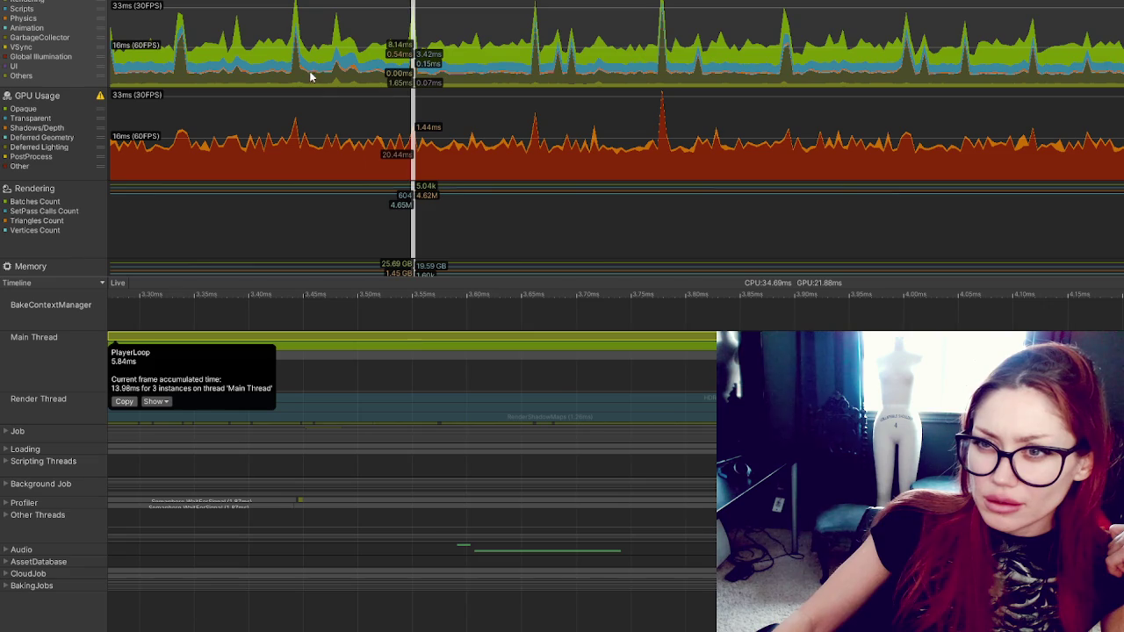
click(335, 363)
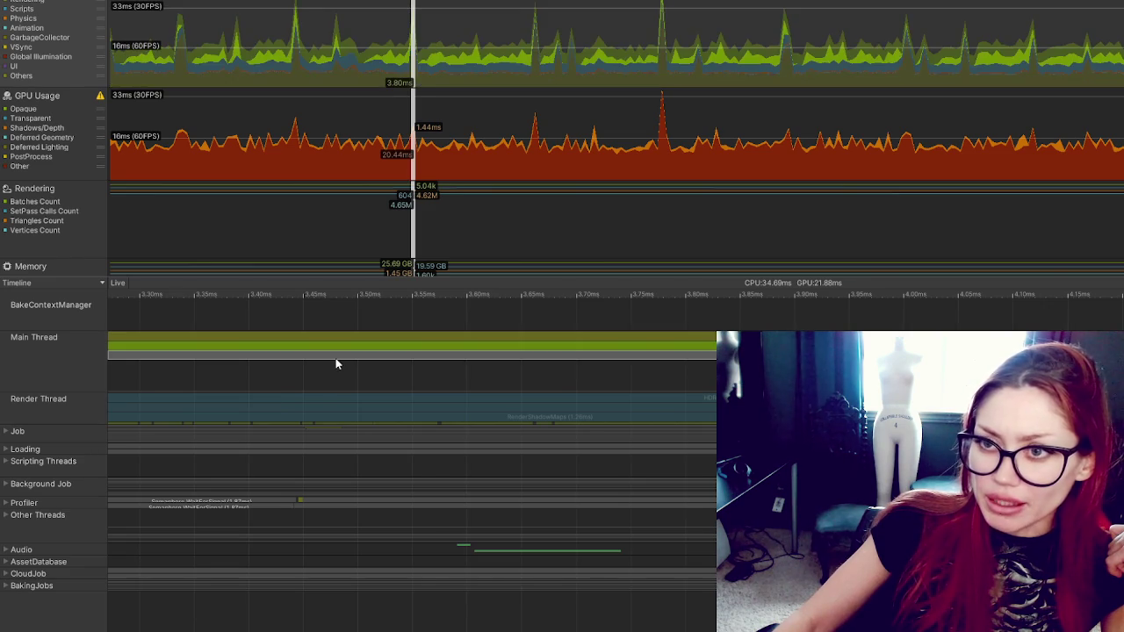
click(358, 427)
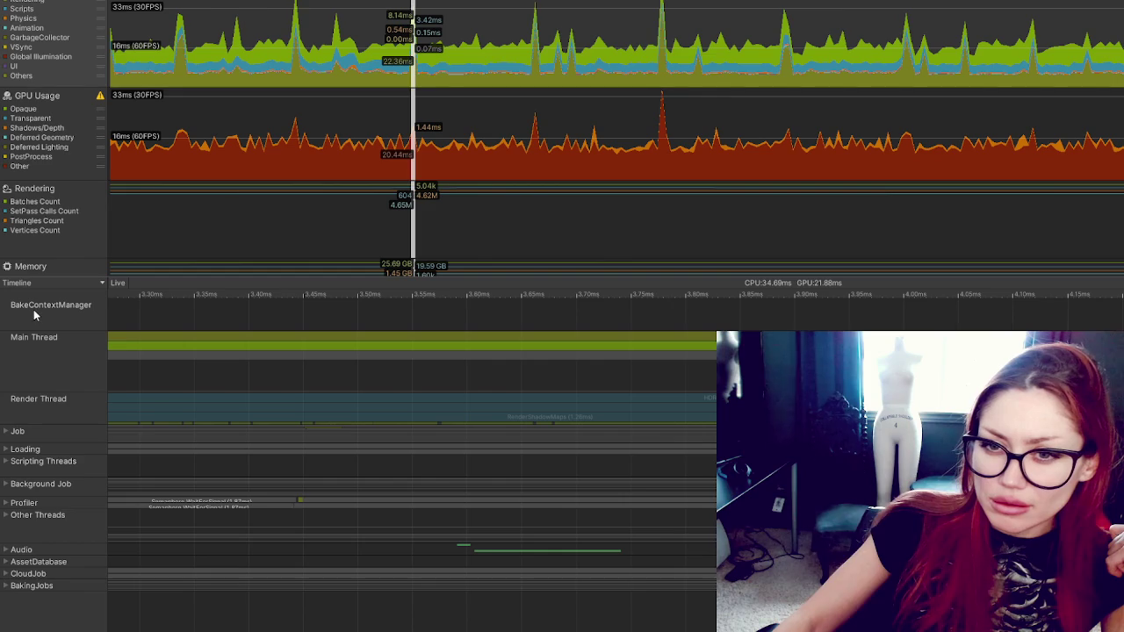
click(128, 357)
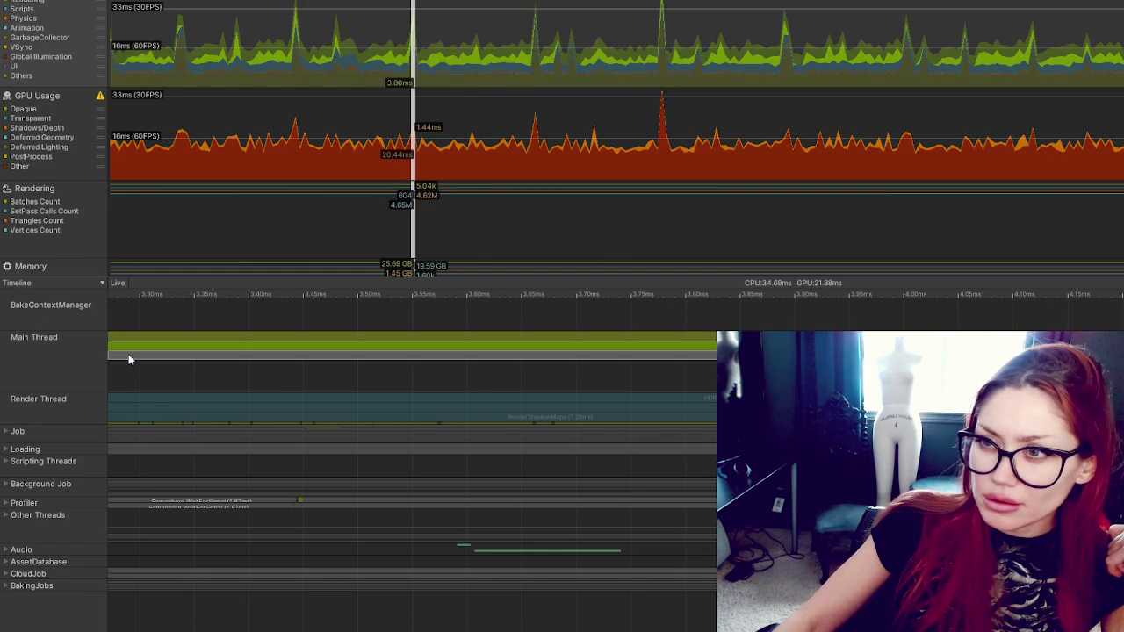
click(125, 401)
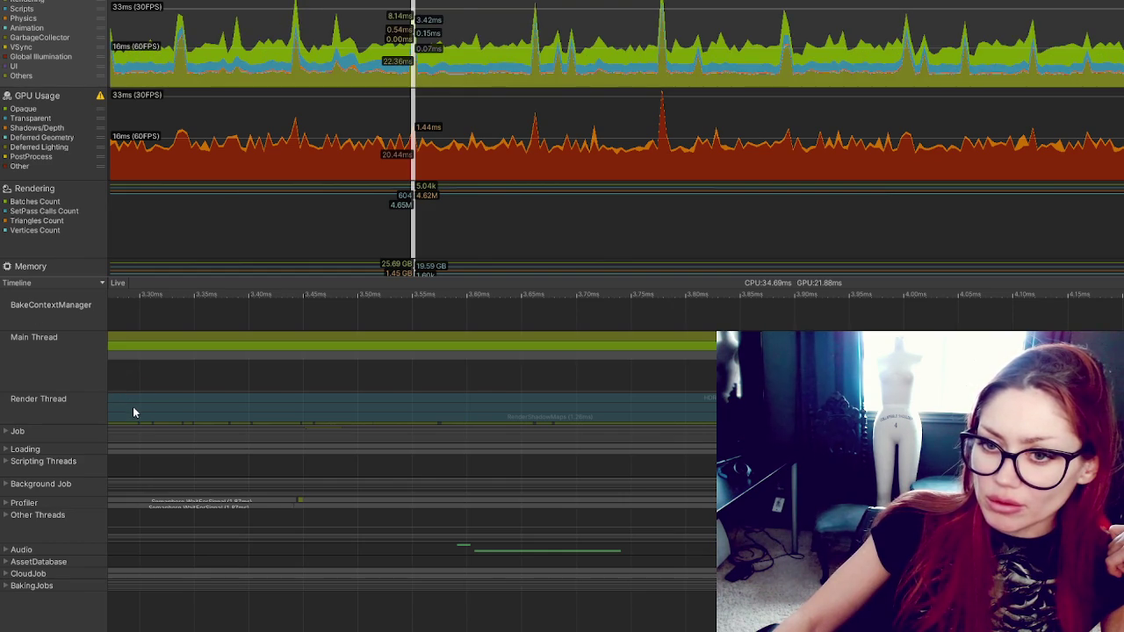
drag(578, 427, 574, 497)
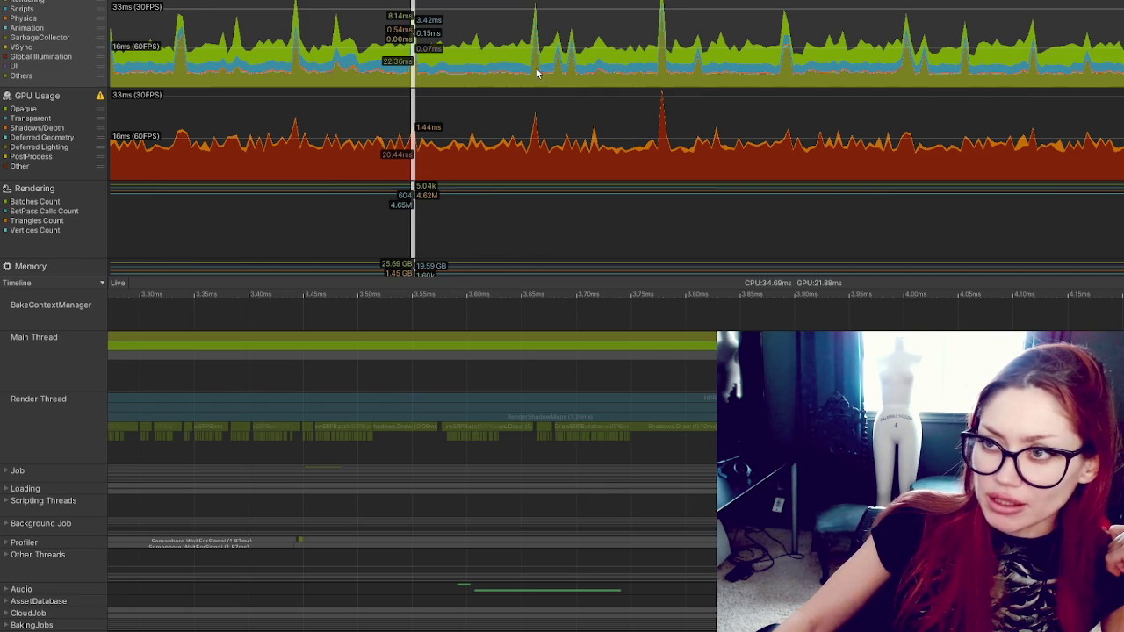
Step: Jump to a later frame and view its main thread PlayerLoop details
click(663, 82)
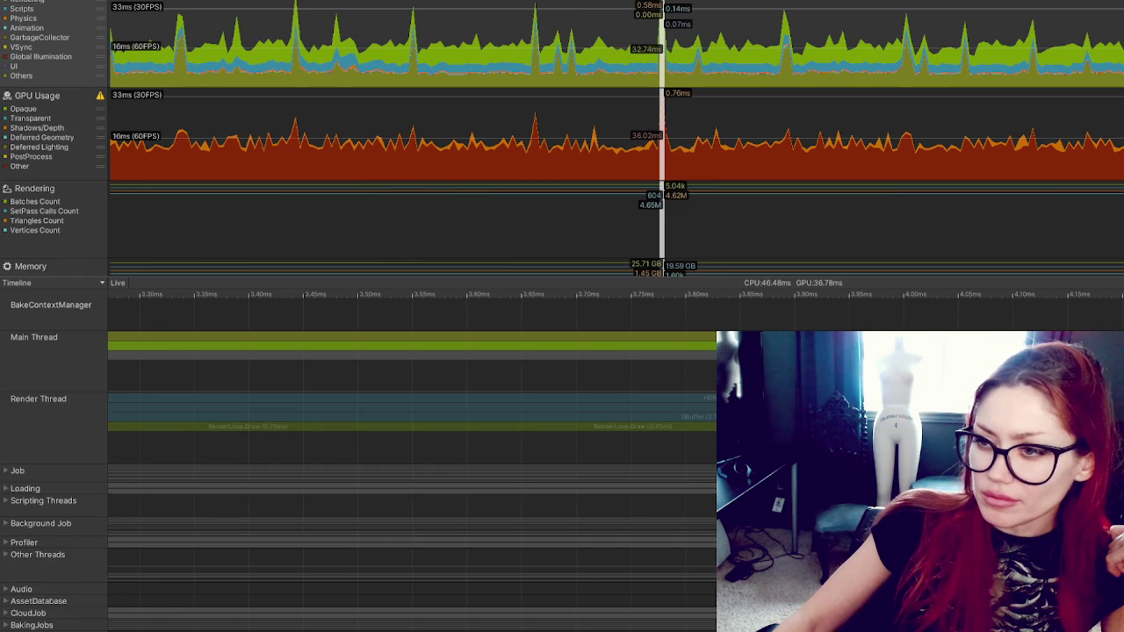
click(412, 355)
click(387, 341)
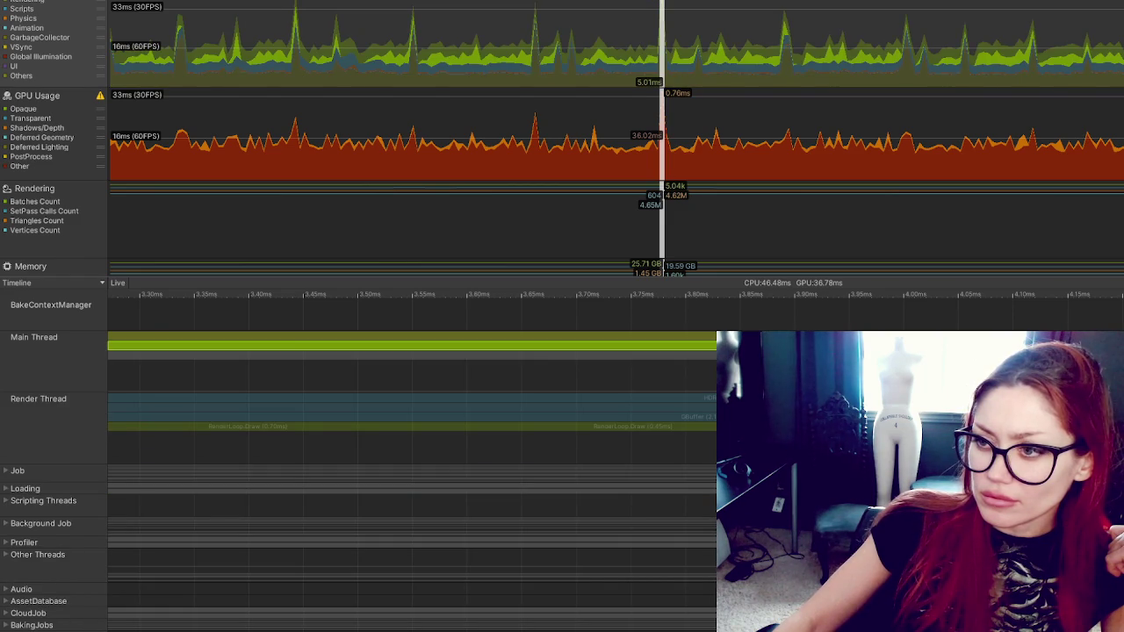
click(413, 345)
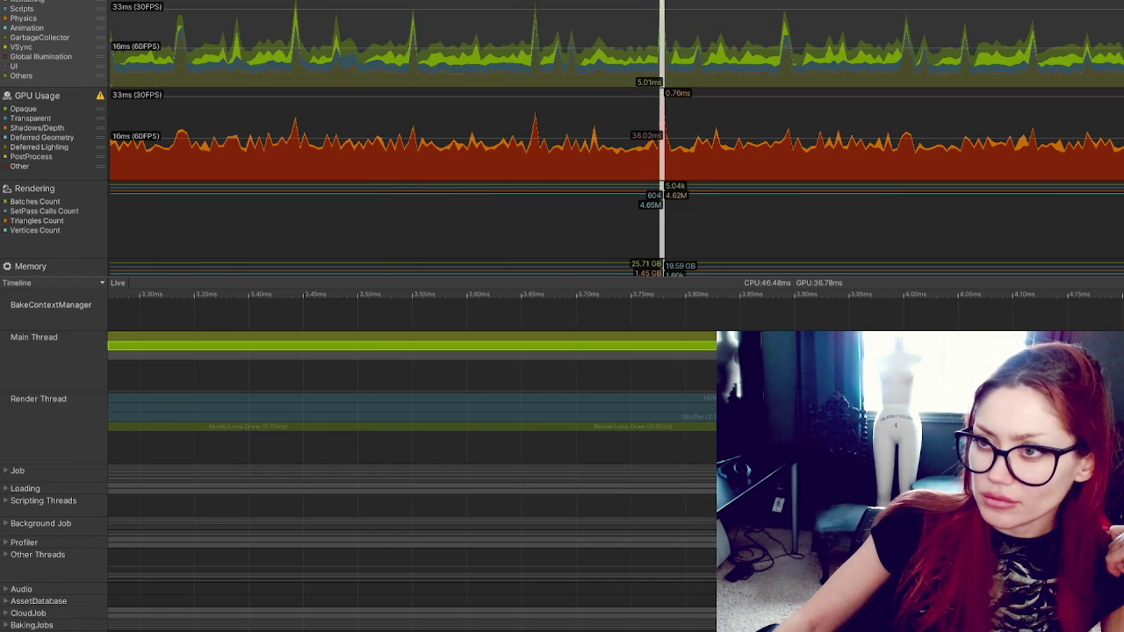
click(413, 356)
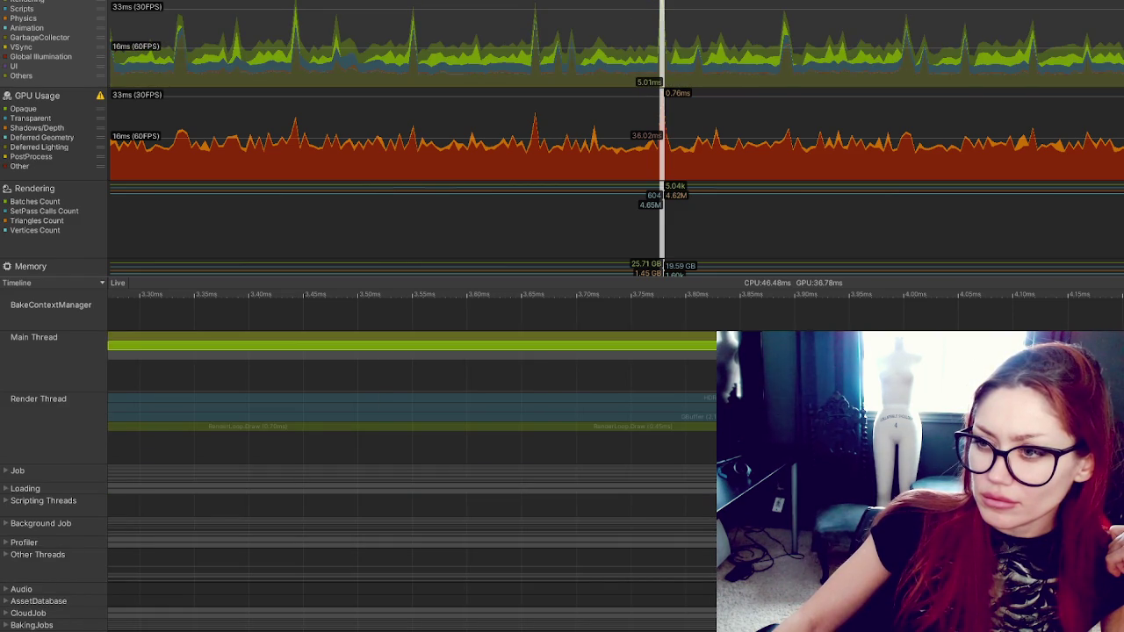
click(386, 342)
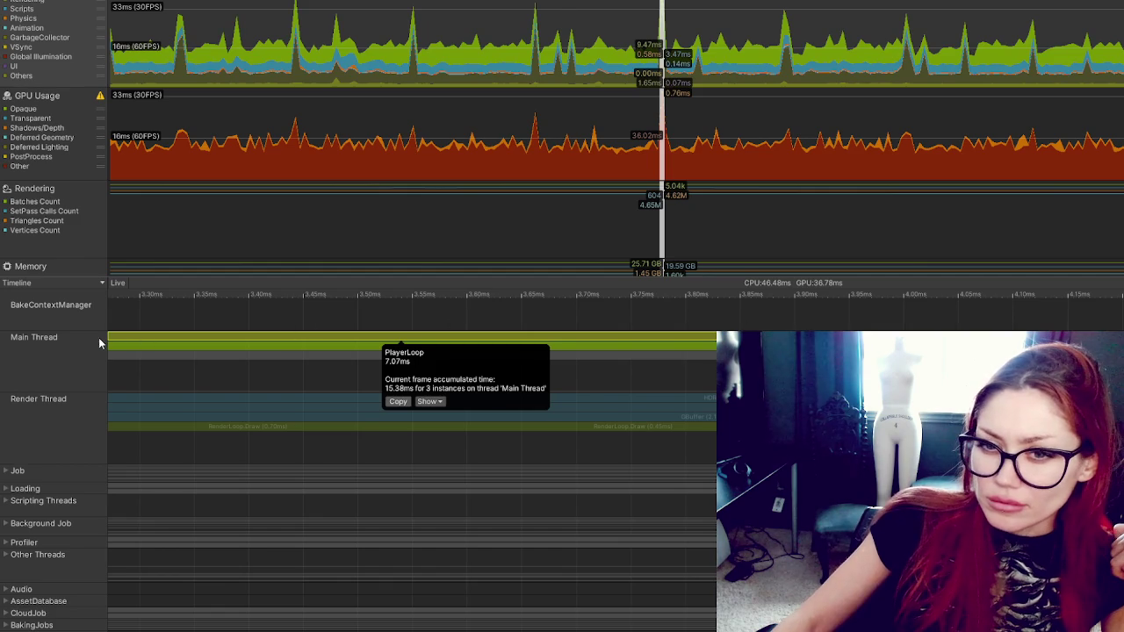
click(9, 488)
Step: Collapse the Loading and Job thread groups, then pick a later frame in CPU Usage
click(145, 509)
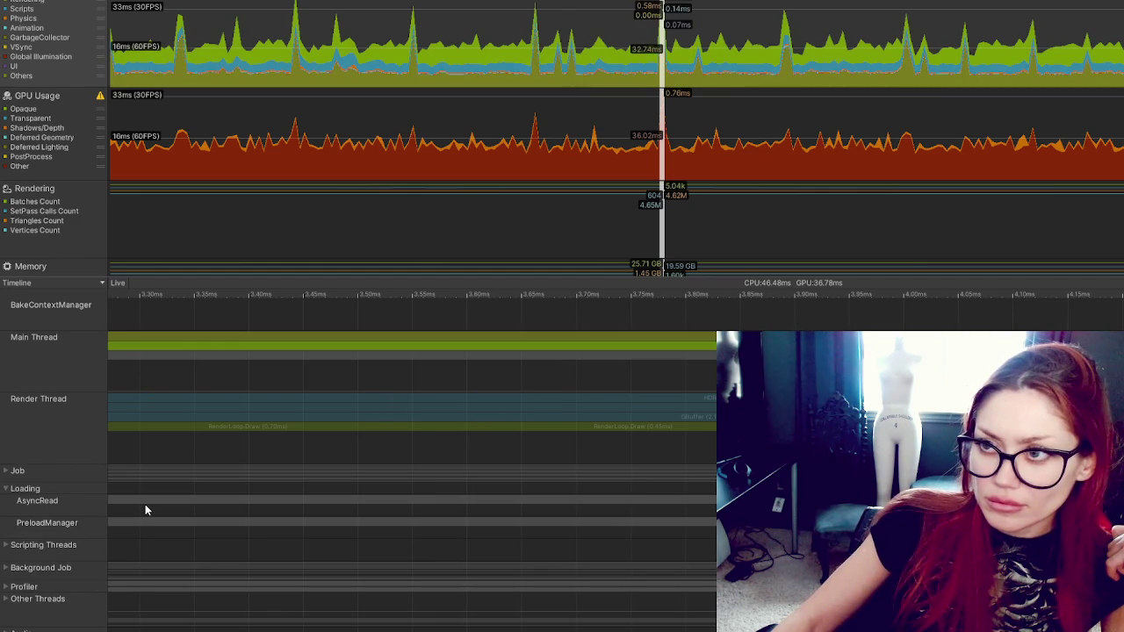
click(138, 500)
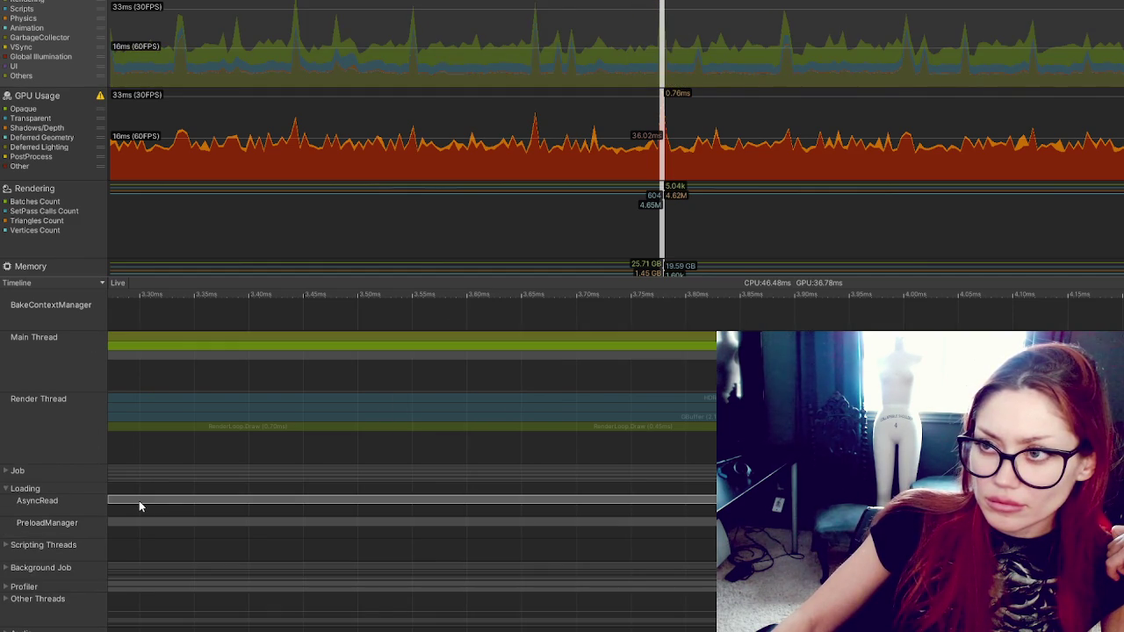
click(136, 522)
click(136, 497)
click(42, 489)
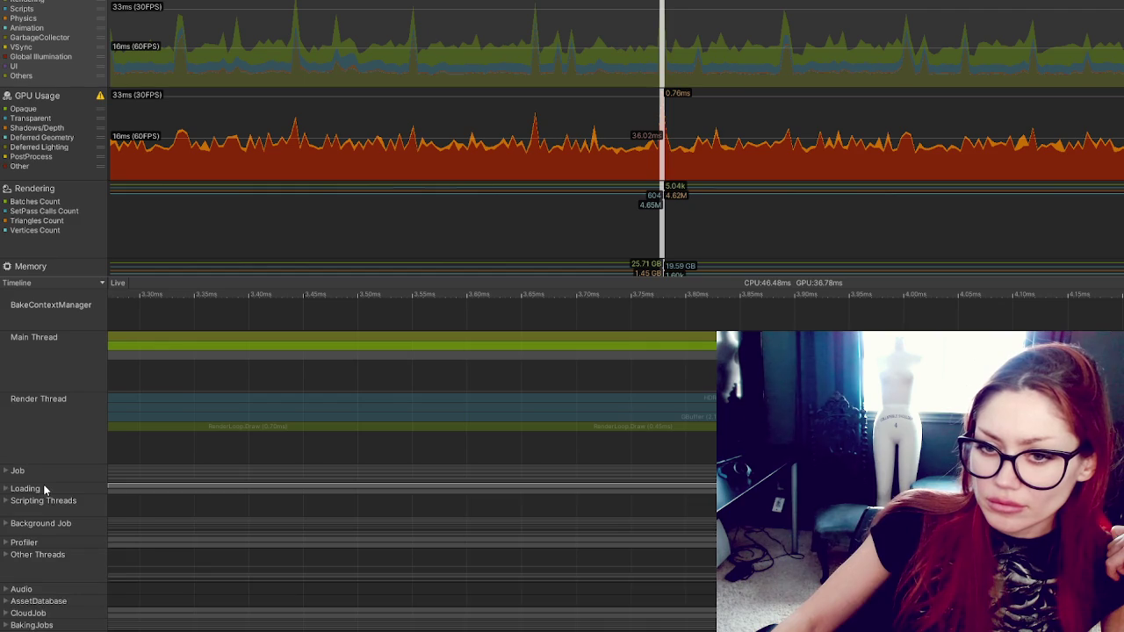
click(41, 472)
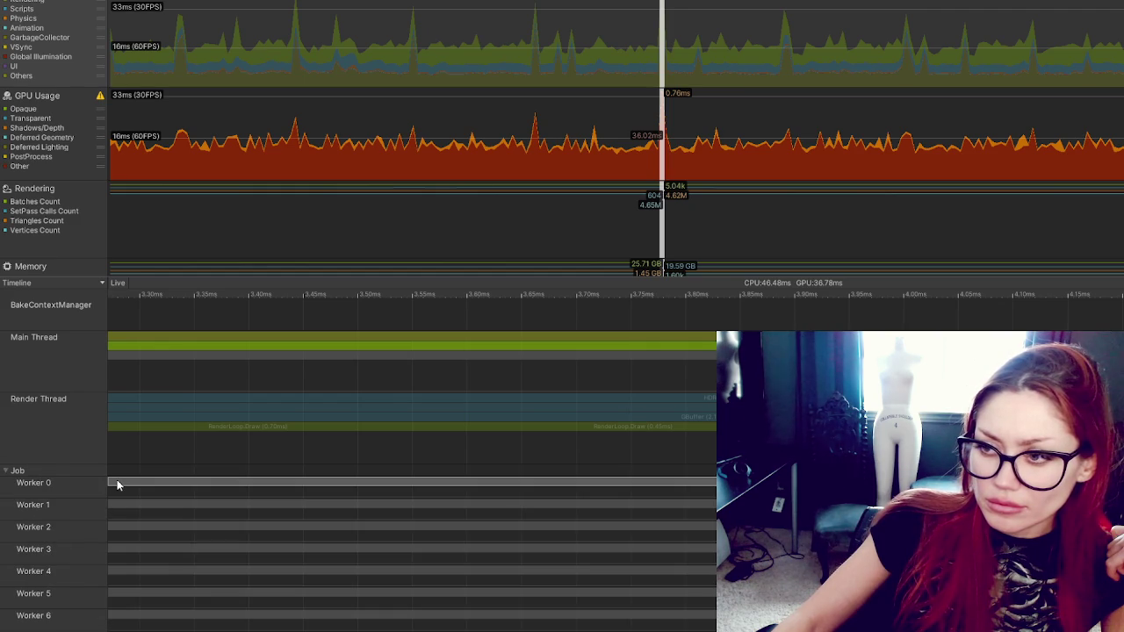
scroll(152, 525, up, 1)
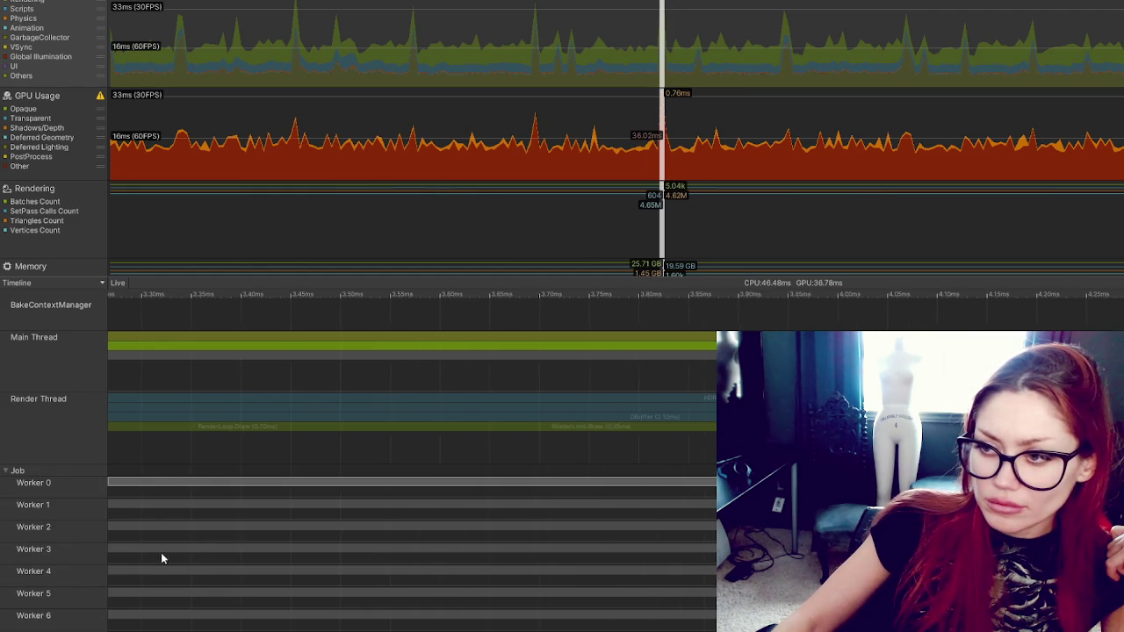
click(9, 474)
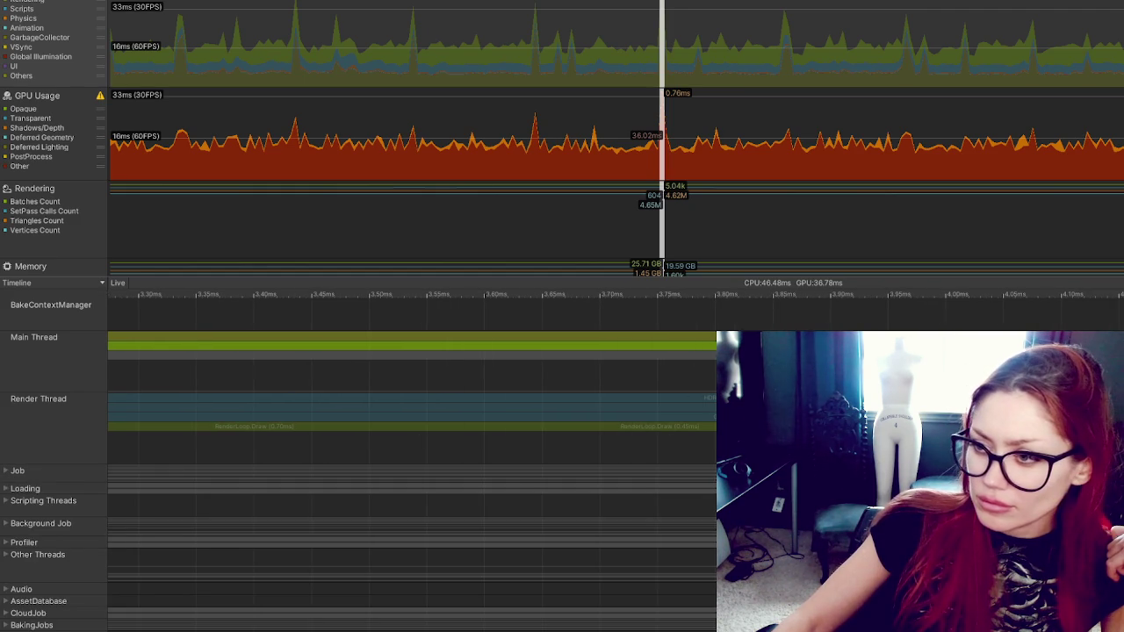
click(150, 43)
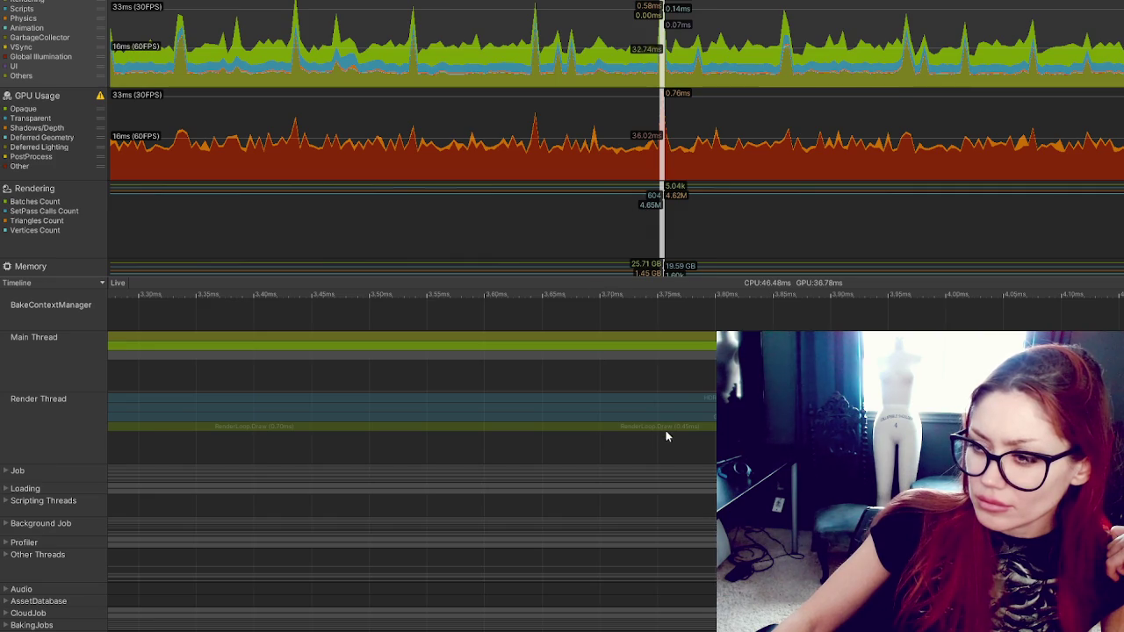
click(905, 81)
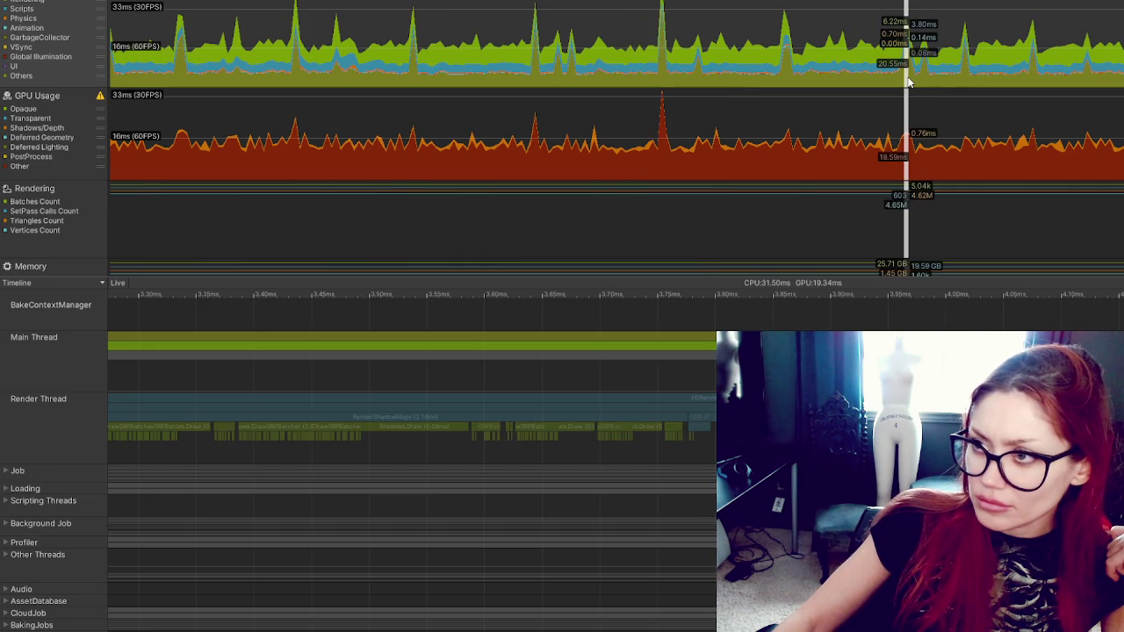
Step: Scrub and arrow-step frames, settling on the 36.05 ms CPU, 26.94 ms GPU frame
click(805, 81)
mouse_move(806, 81)
mouse_down()
mouse_move(828, 81)
mouse_move(665, 81)
mouse_up()
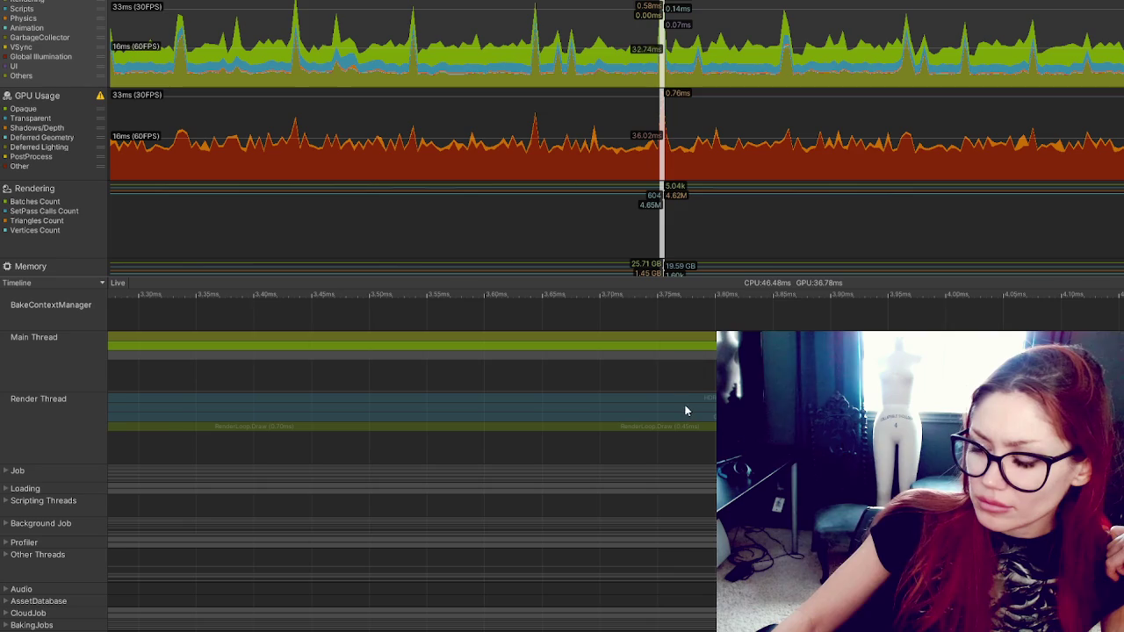
key(Left)
key(Right)
drag(664, 88, 648, 85)
key(Left)
key(Right)
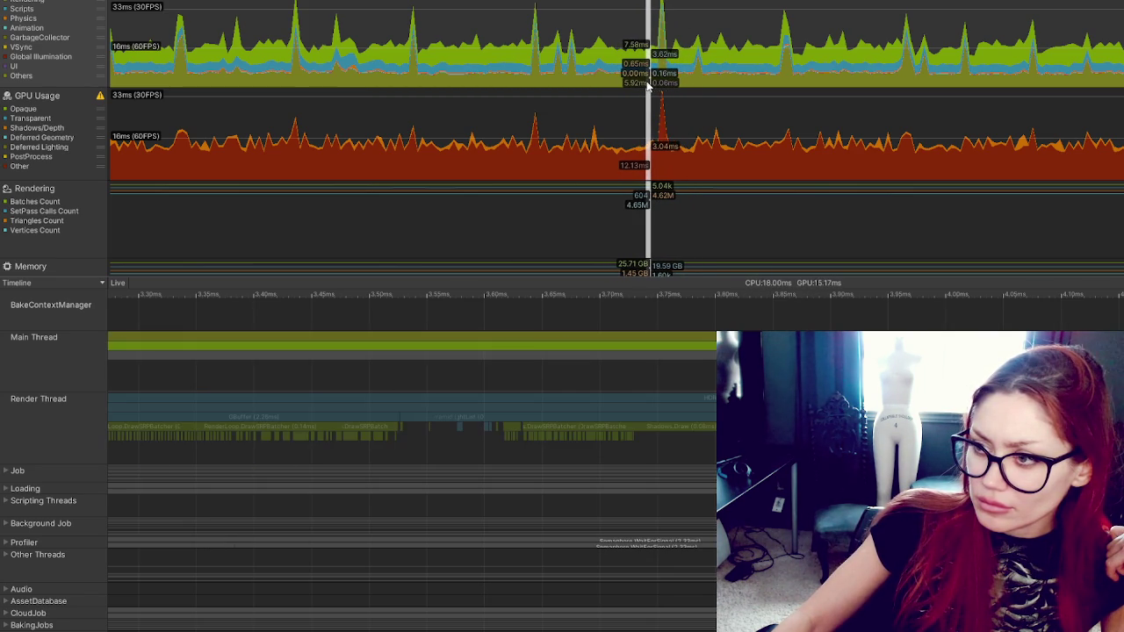
click(654, 85)
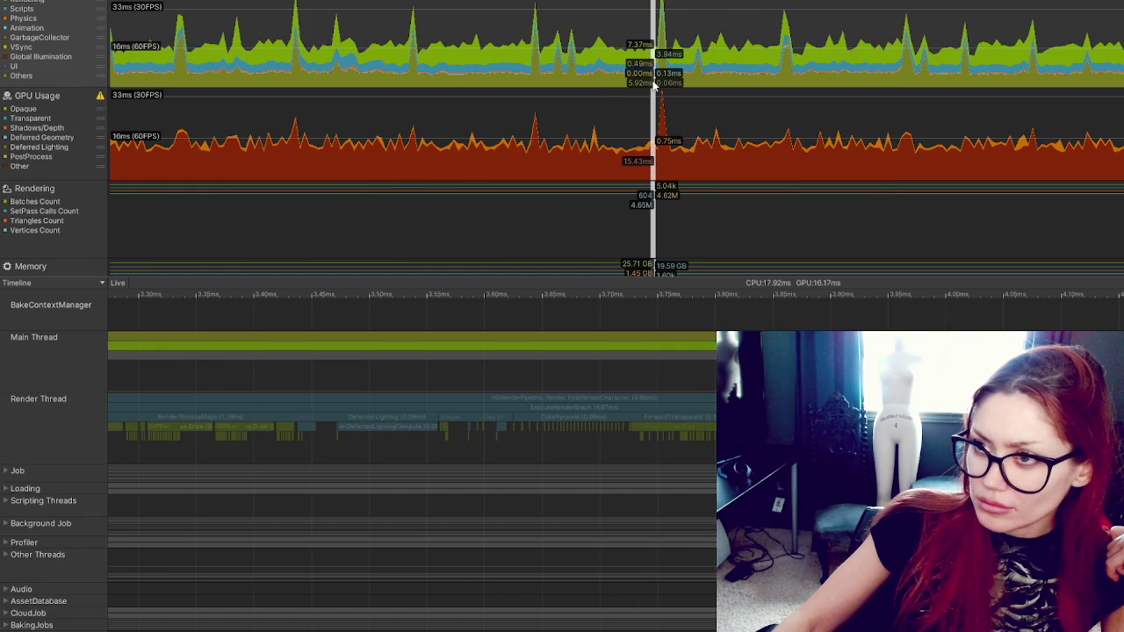
key(Right)
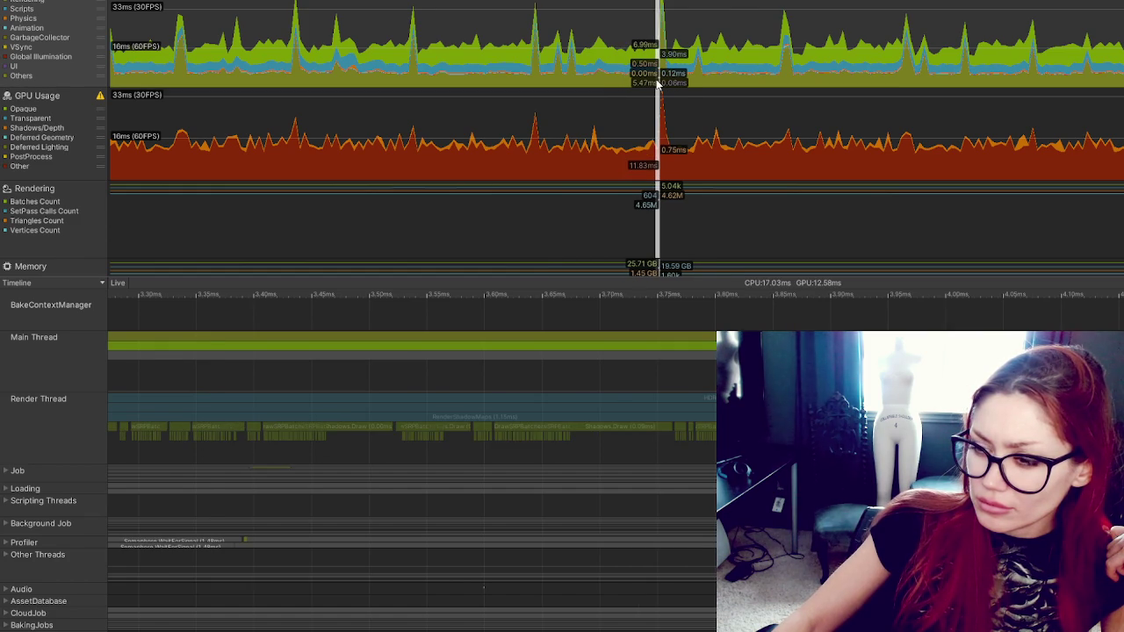
key(Left)
drag(653, 85, 653, 85)
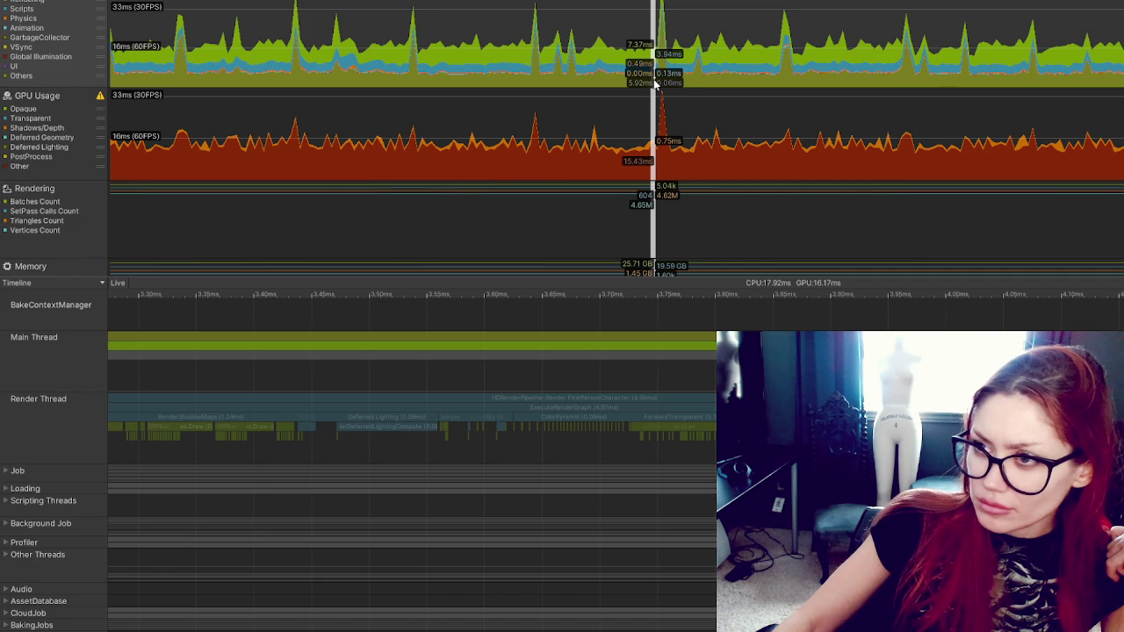
mouse_move(653, 85)
mouse_down()
mouse_move(663, 85)
mouse_move(535, 79)
mouse_up()
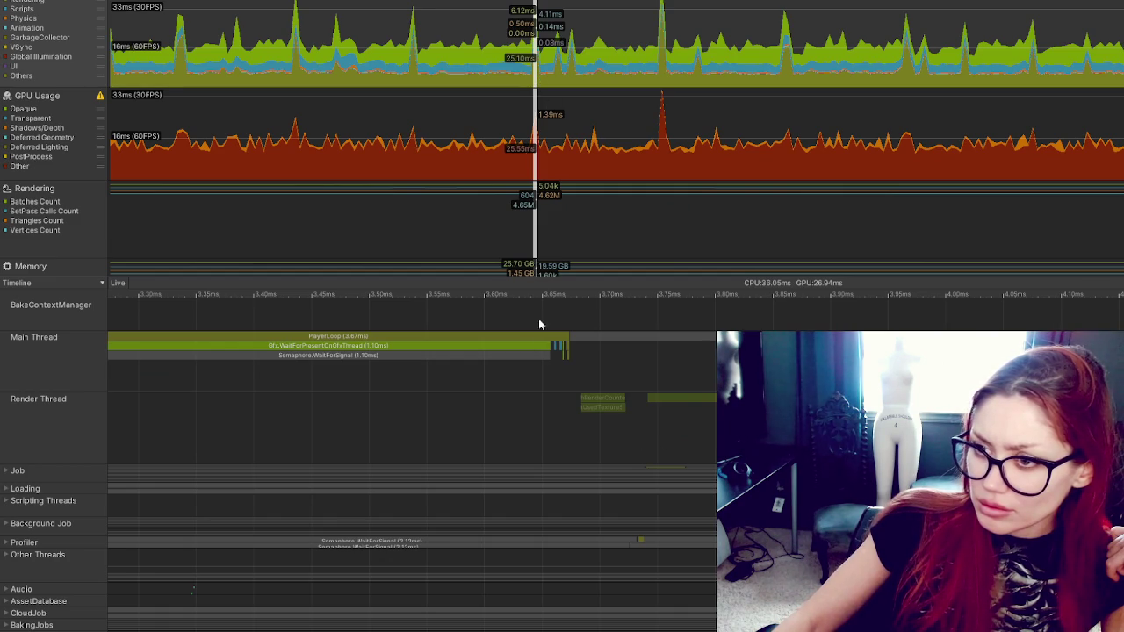
Step: Read the Gfx.WaitForPresentOnGfxThread and PlayerLoop samples, recheck frames, then return to the tutorial
click(534, 347)
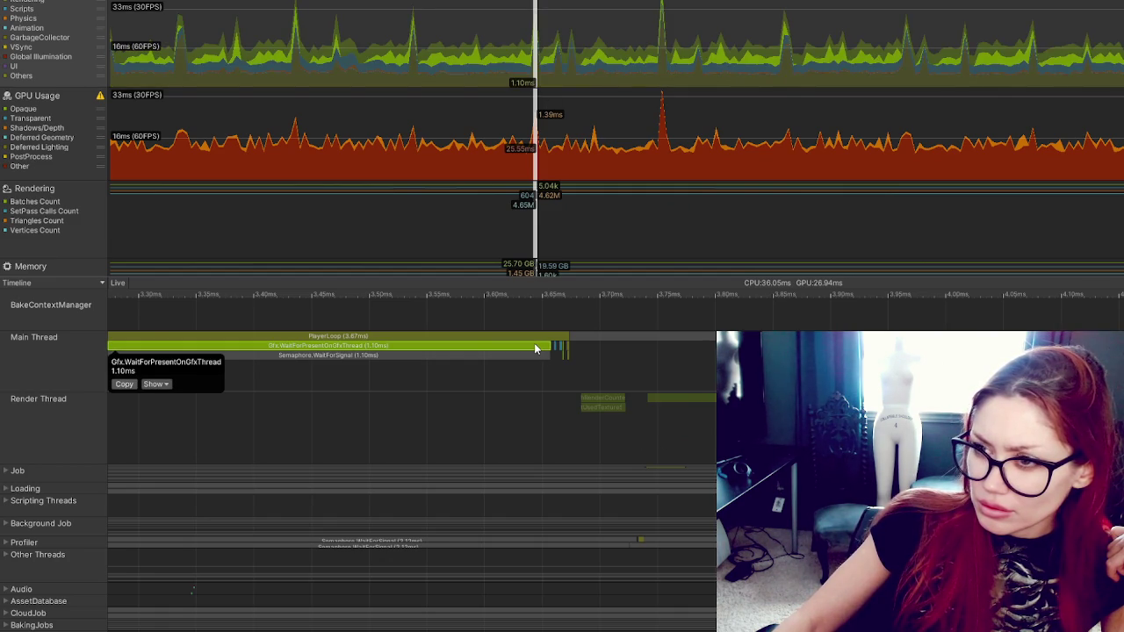
click(533, 352)
click(533, 336)
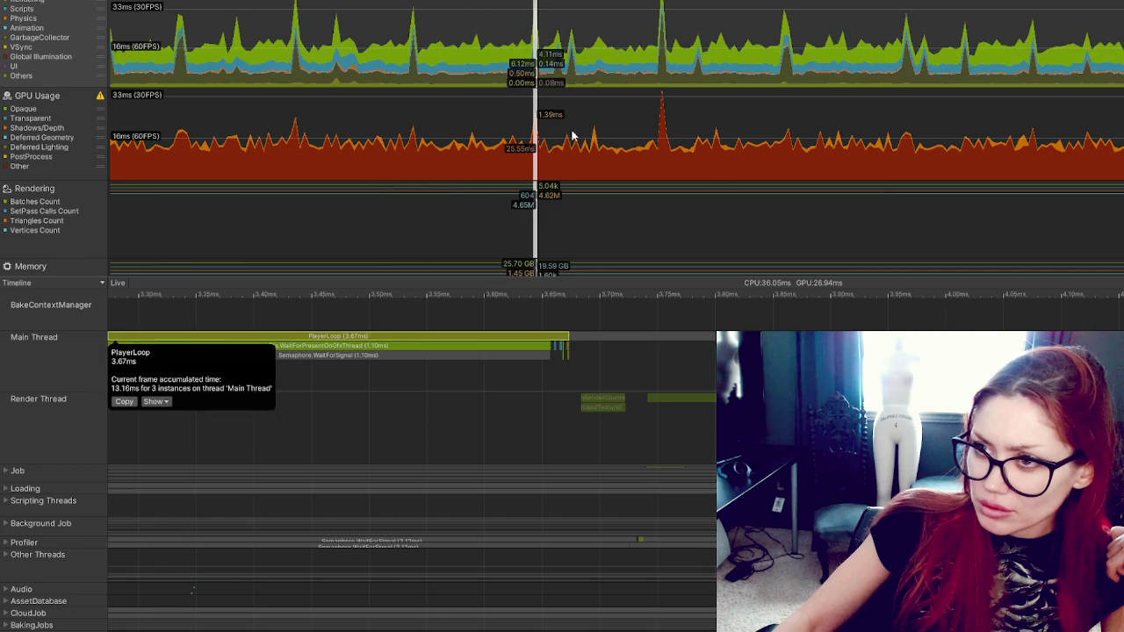
click(492, 79)
click(533, 77)
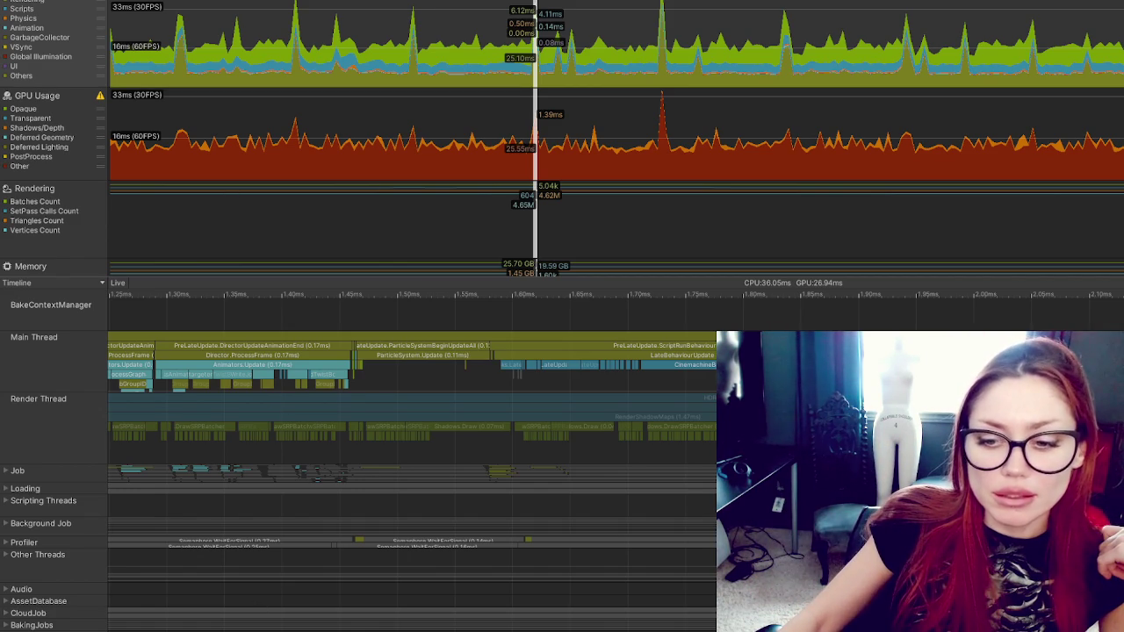
key(alt+Tab)
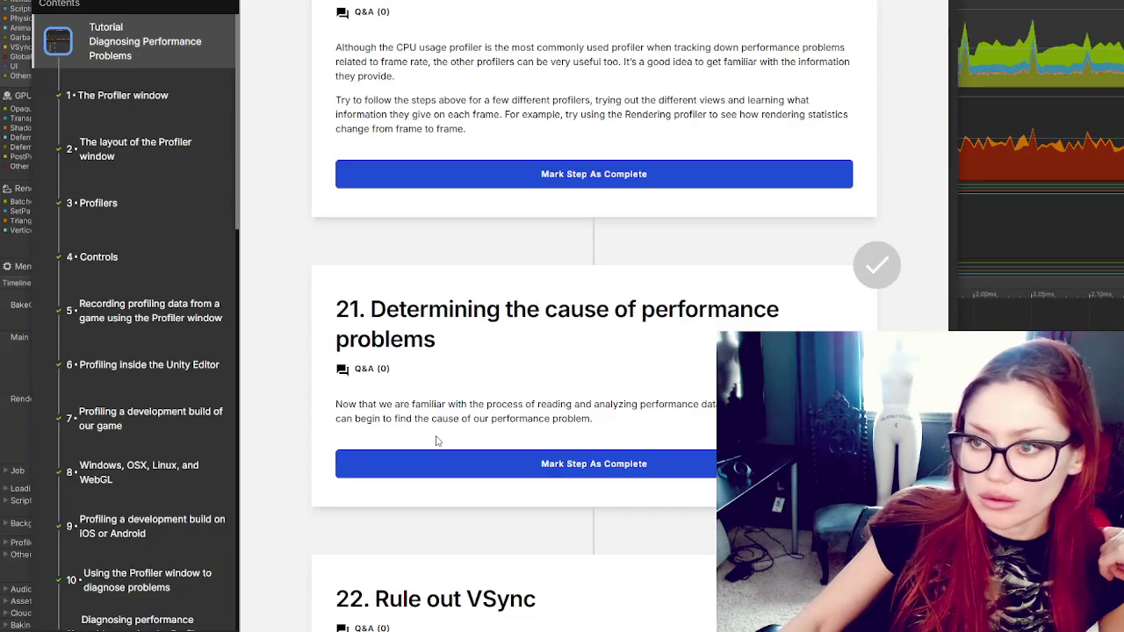
Step: Scroll back and forth through the VSync sections, steps 20–35, of Diagnosing Performance Problems
scroll(588, 344, down, 9)
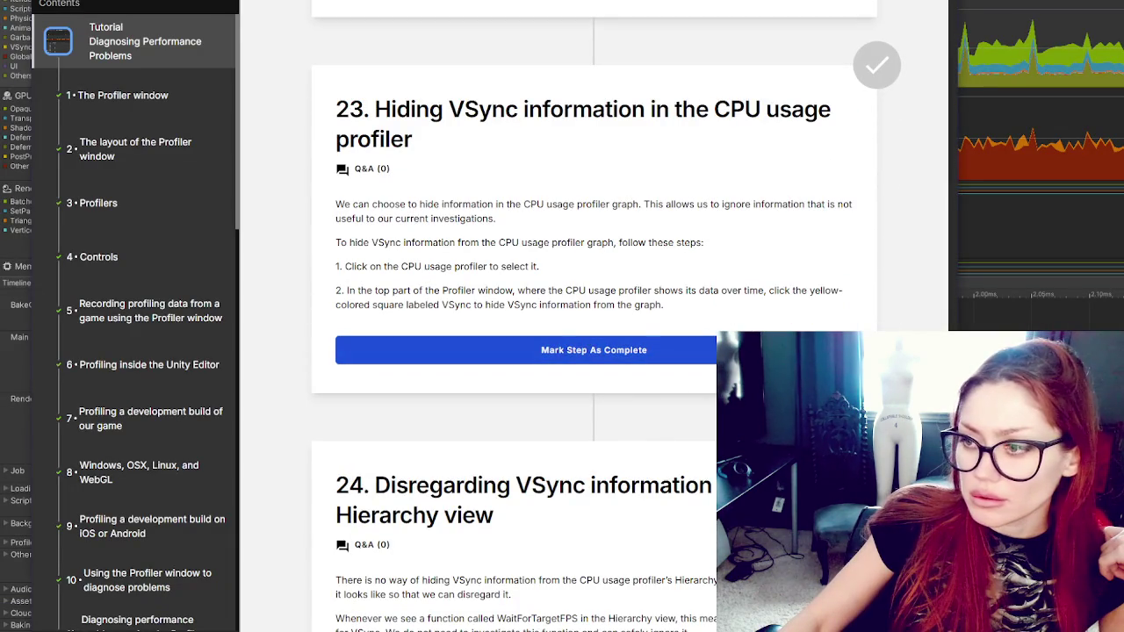
scroll(594, 351, down, 20)
scroll(594, 351, up, 20)
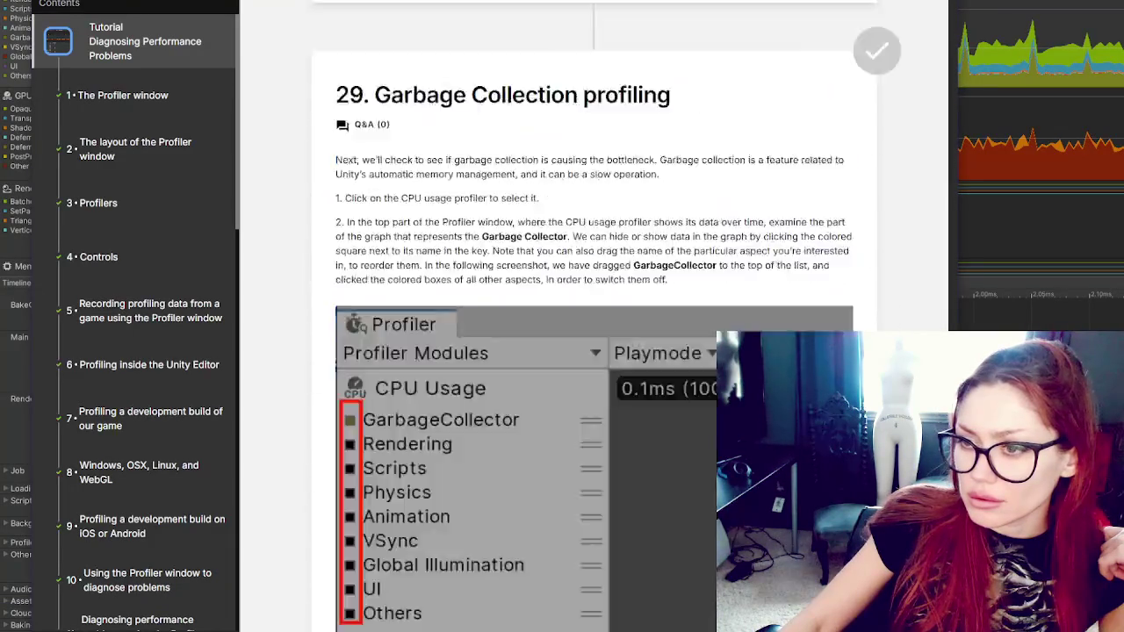
scroll(594, 351, up, 13)
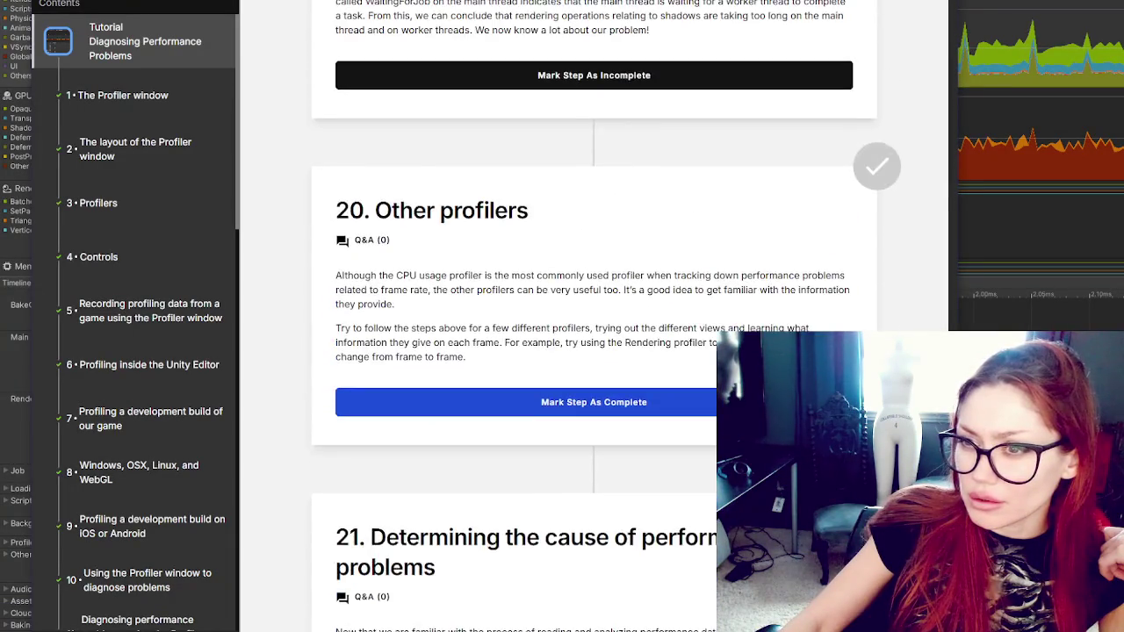
scroll(593, 351, down, 2)
scroll(594, 351, up, 5)
scroll(593, 351, down, 16)
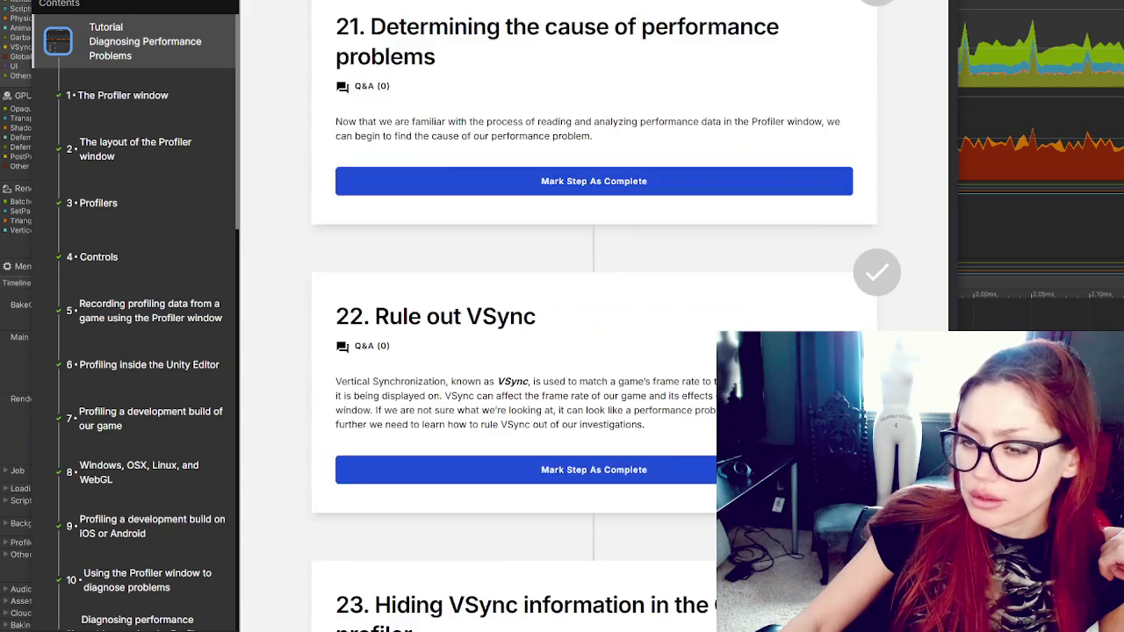
scroll(594, 351, down, 20)
scroll(593, 351, up, 4)
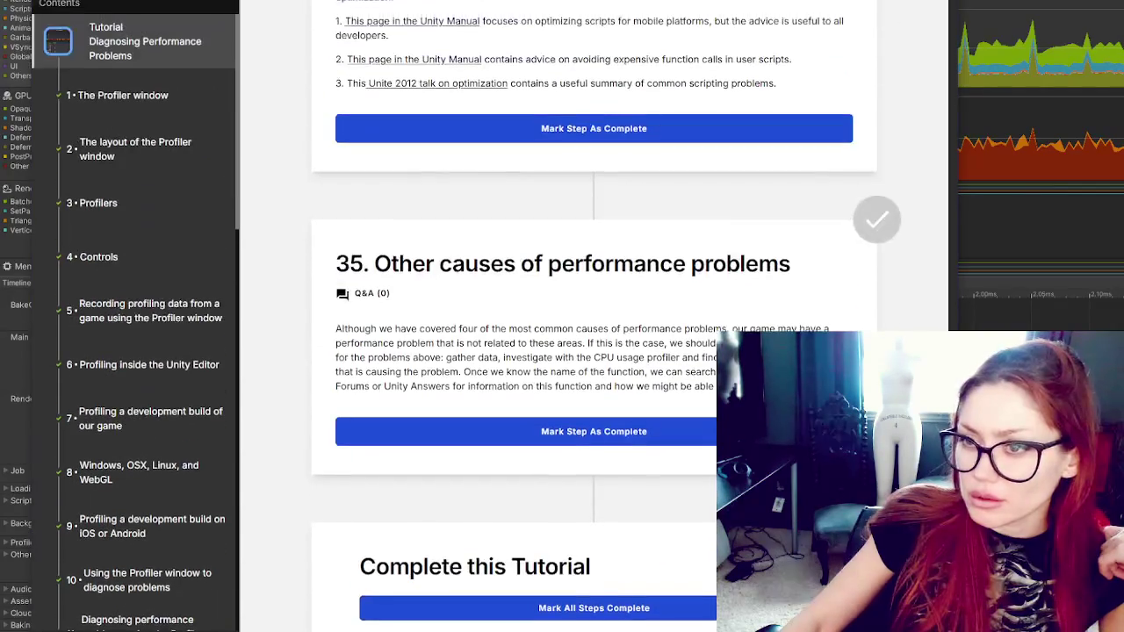
scroll(593, 351, up, 20)
scroll(593, 351, down, 8)
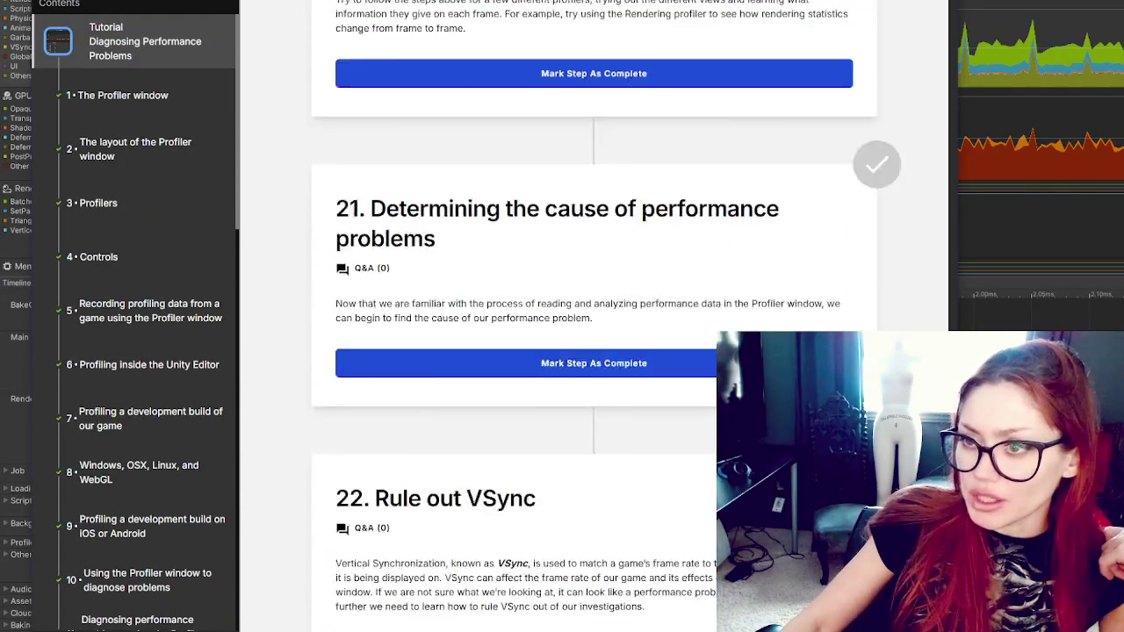
scroll(710, 258, down, 2)
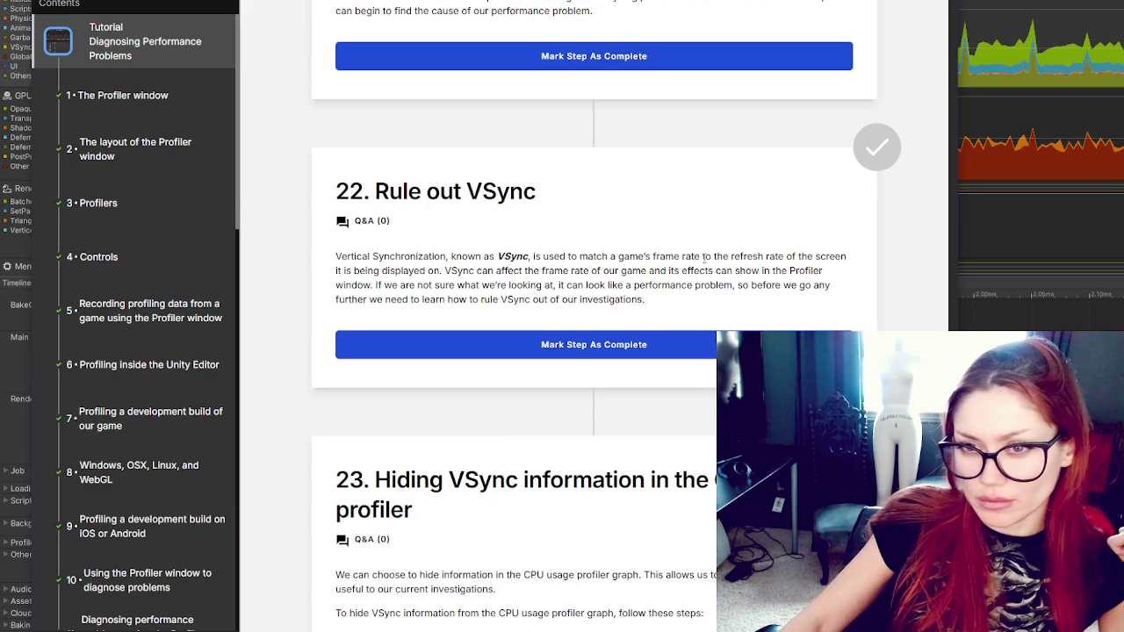
scroll(173, 274, down, 15)
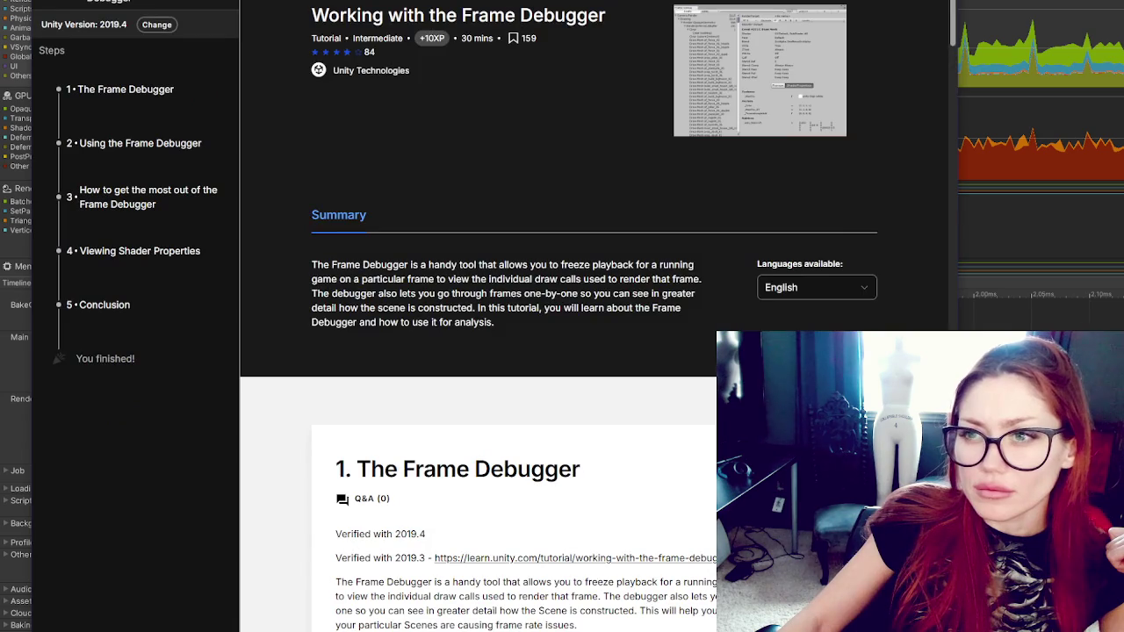
Step: Skim the Introduction to Optimization page, then open the Fixing Performance Problems - 2019.3 course and scroll down
scroll(454, 156, down, 8)
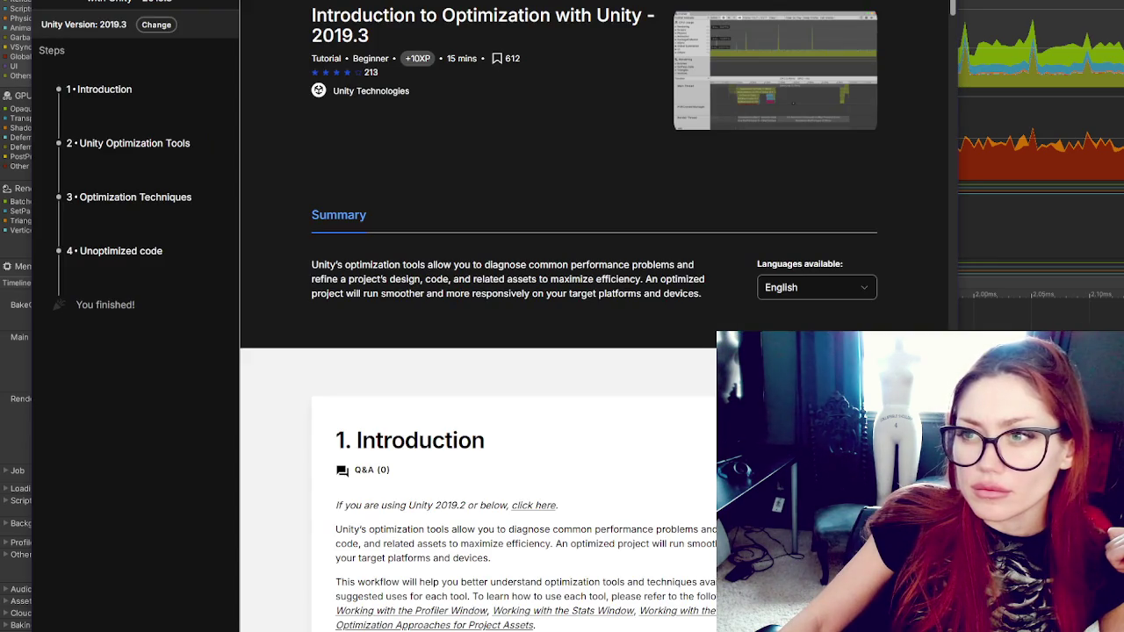
scroll(538, 154, down, 4)
scroll(538, 154, down, 10)
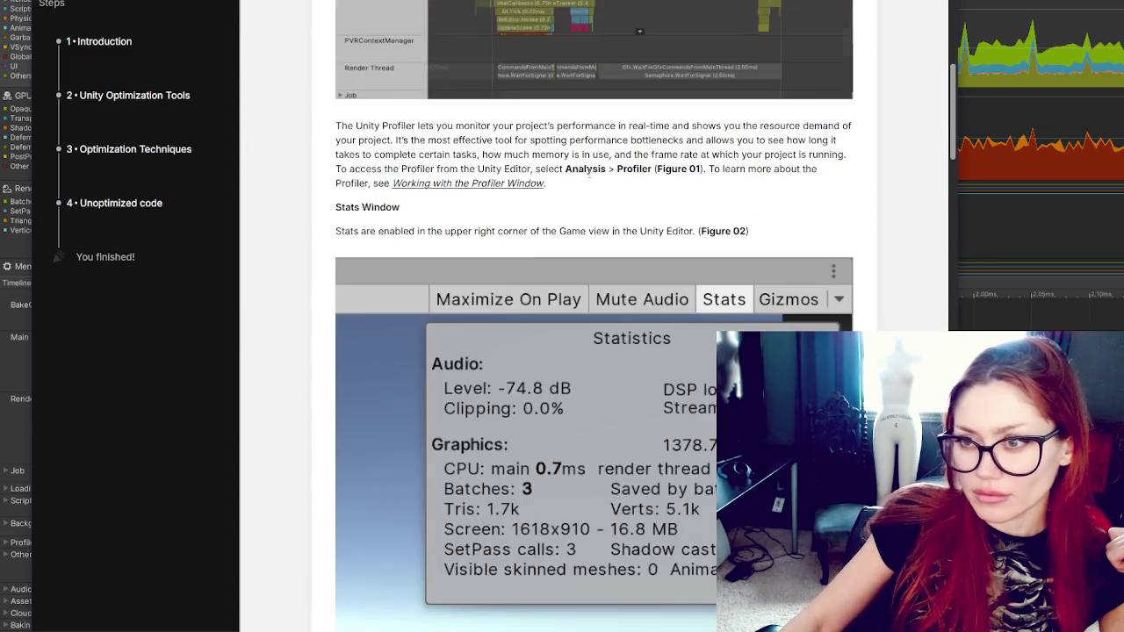
scroll(665, 220, down, 15)
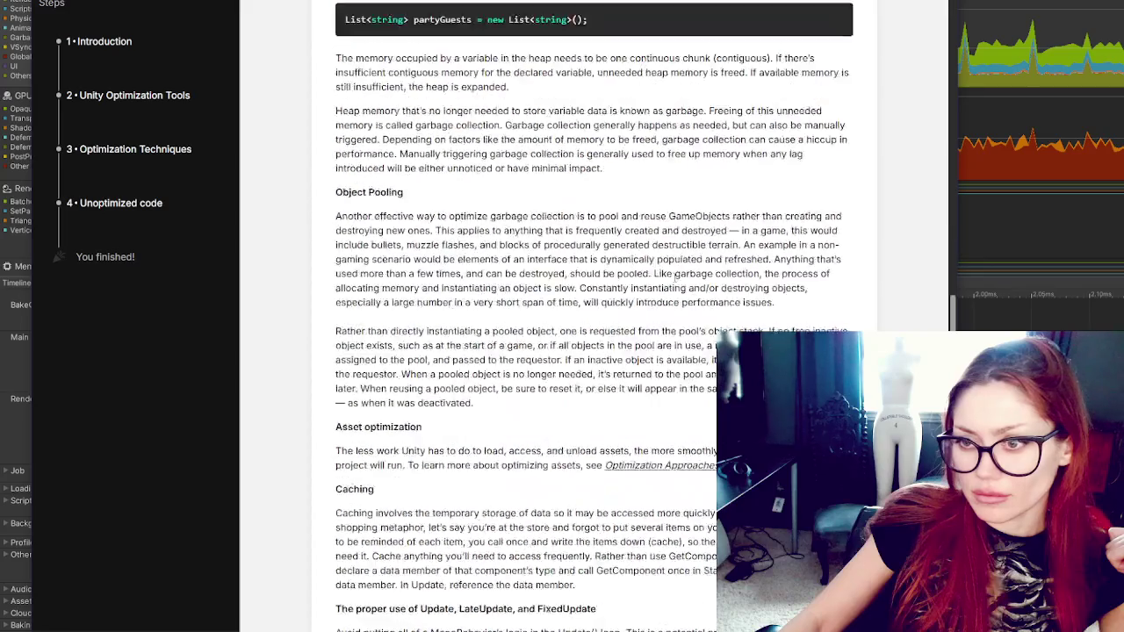
scroll(676, 273, down, 10)
click(644, 190)
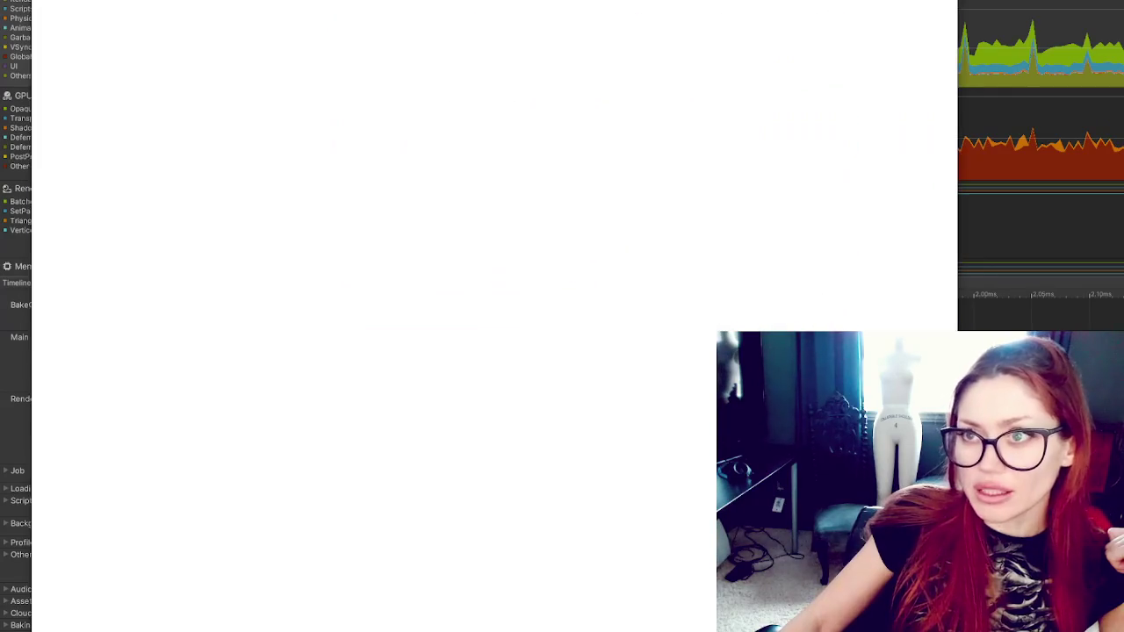
scroll(600, 187, down, 10)
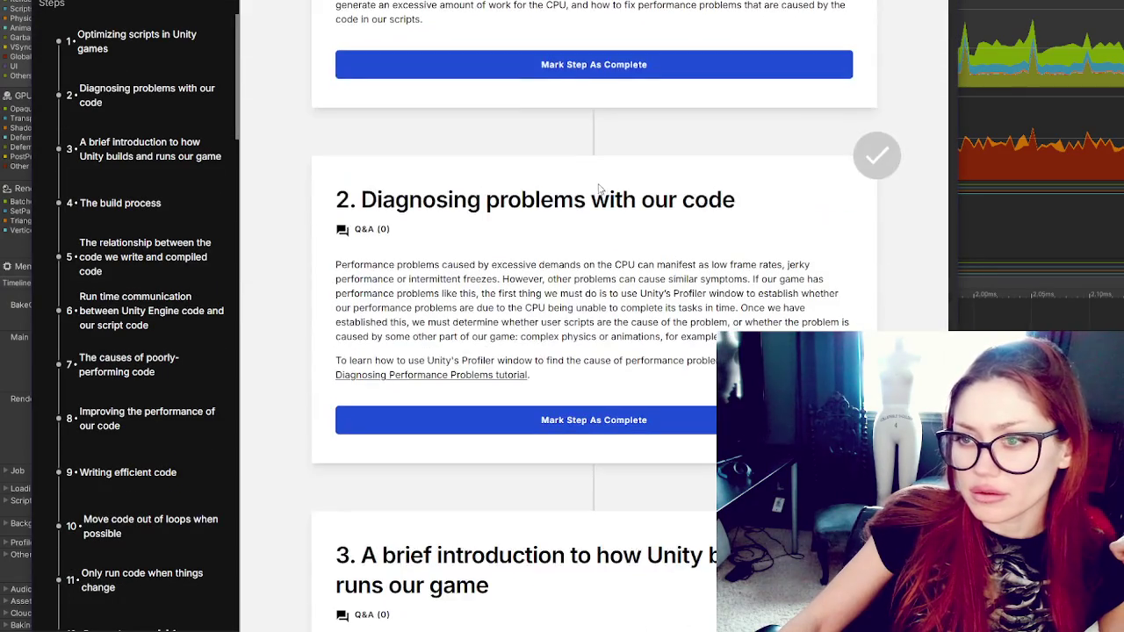
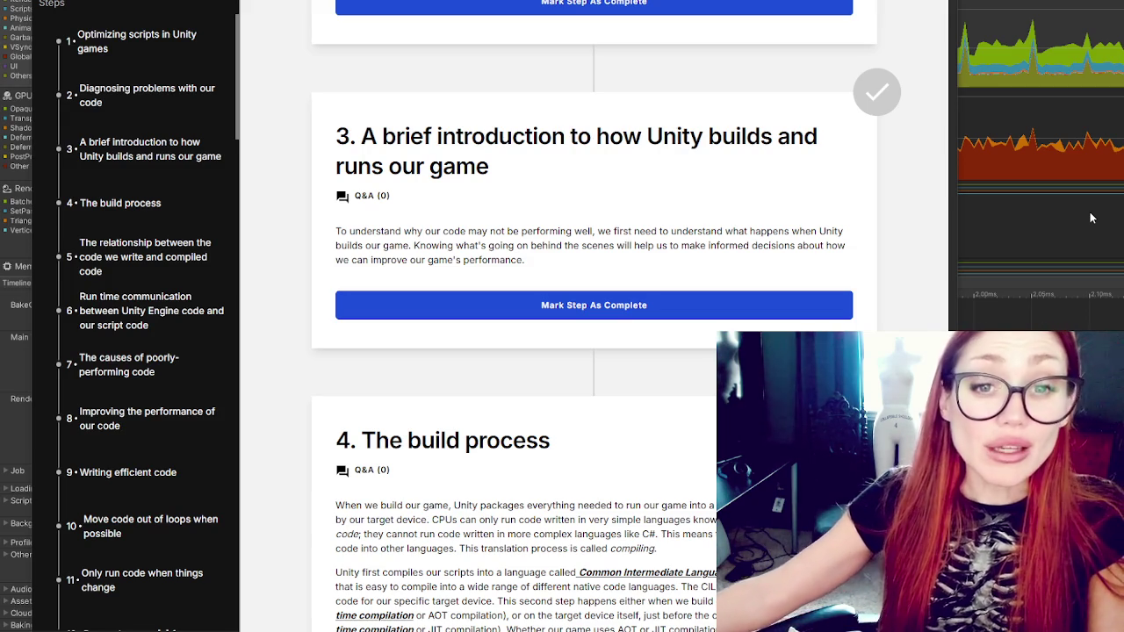
Step: Mark tutorial step 2 (Diagnosing problems) and step 3 (brief introduction) as complete
scroll(518, 233, up, 2)
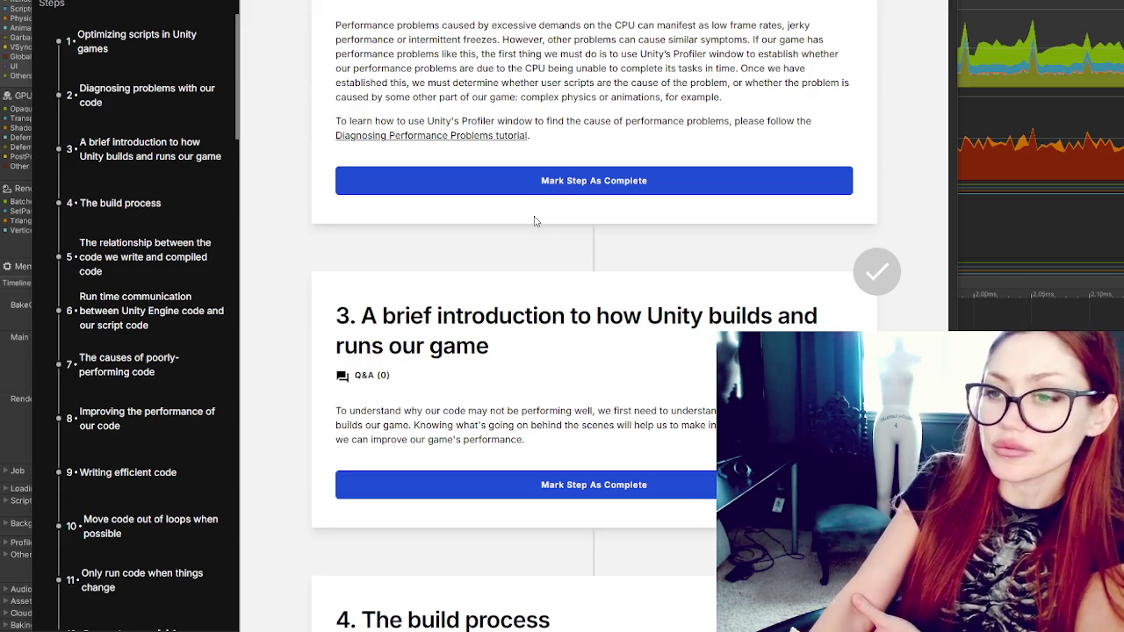
click(629, 181)
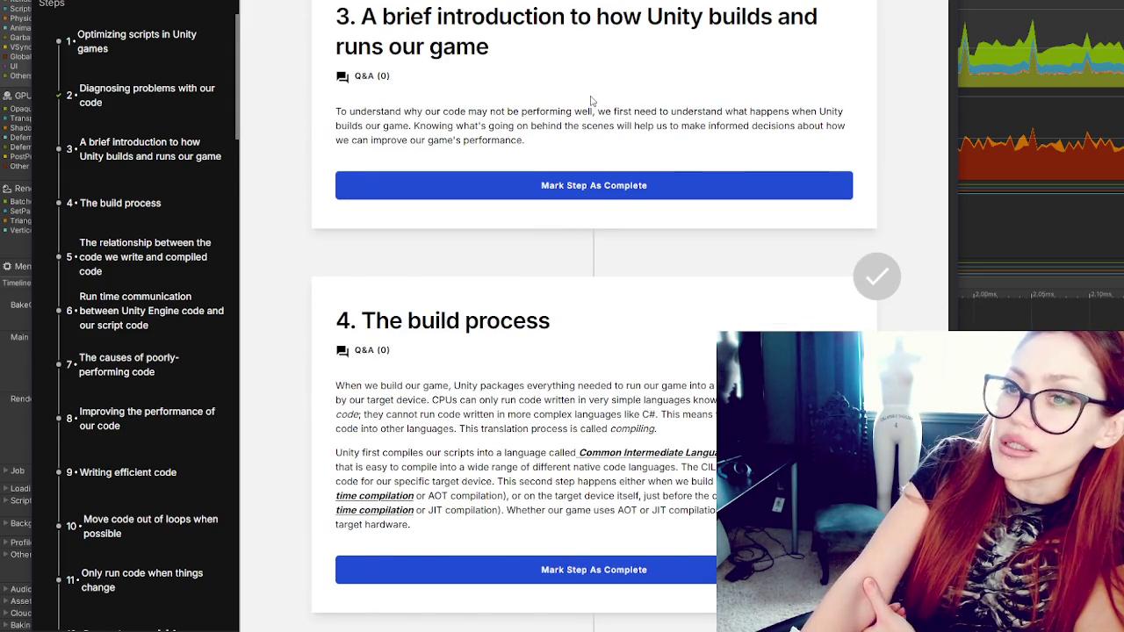
scroll(590, 100, down, 2)
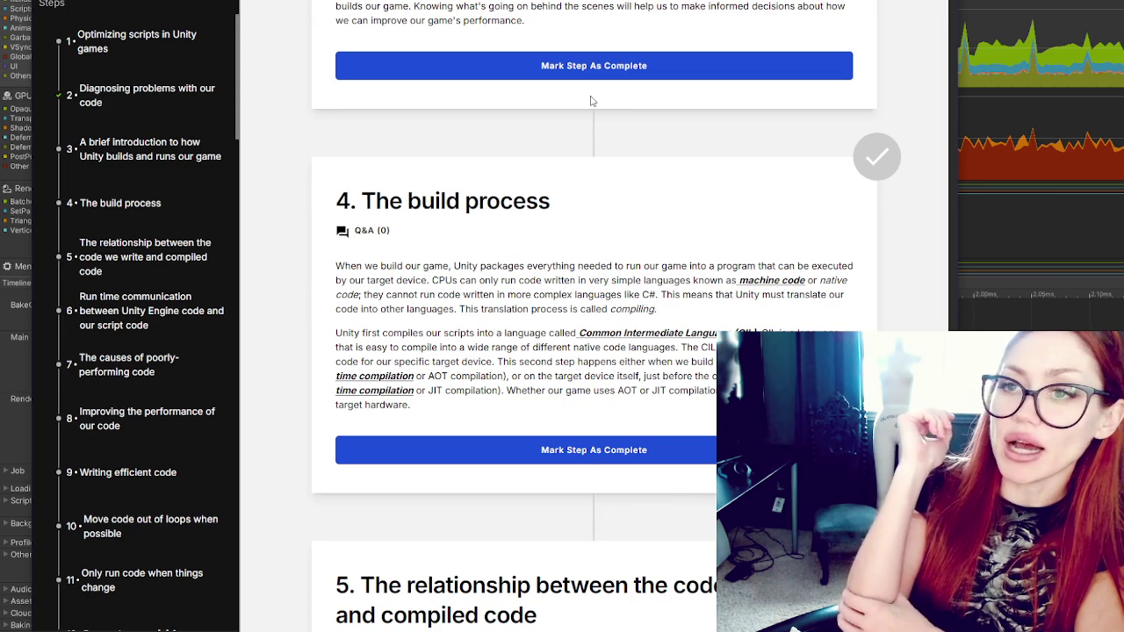
click(594, 74)
scroll(727, 107, down, 3)
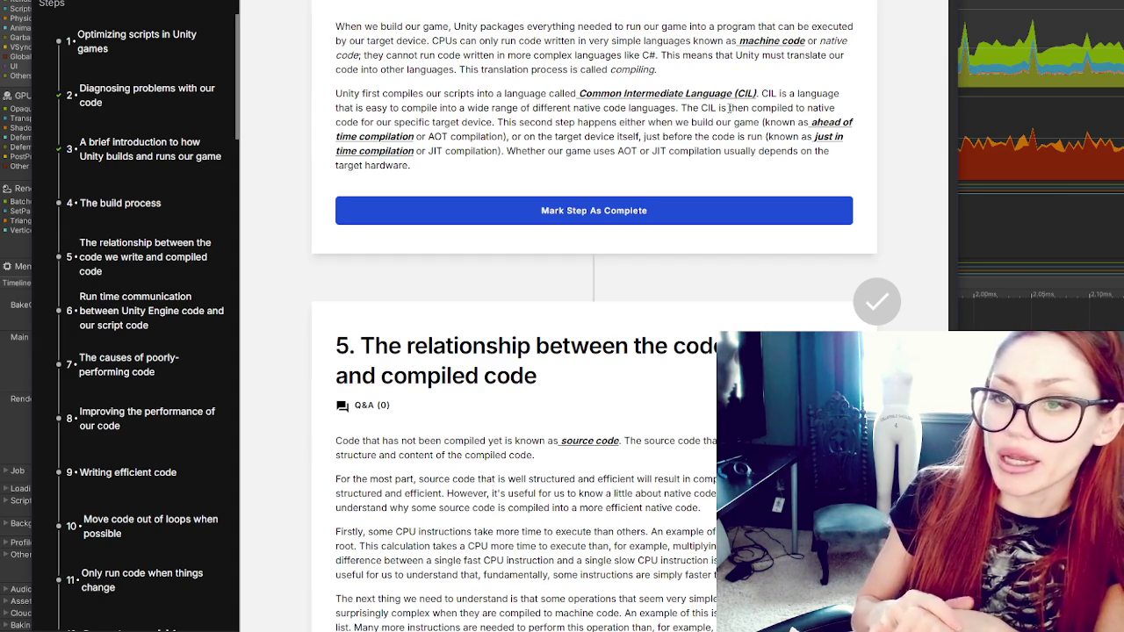
Step: Mark step 4, The build process, as complete
click(453, 219)
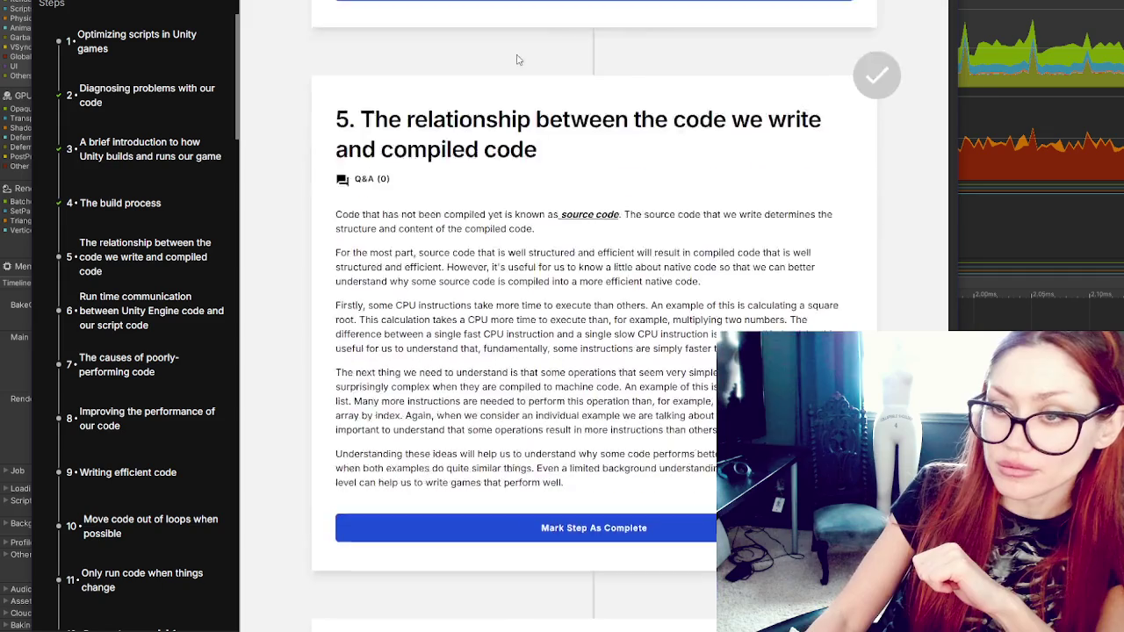
Step: Scroll through step 5 on written versus compiled code and mark it complete
scroll(599, 238, down, 2)
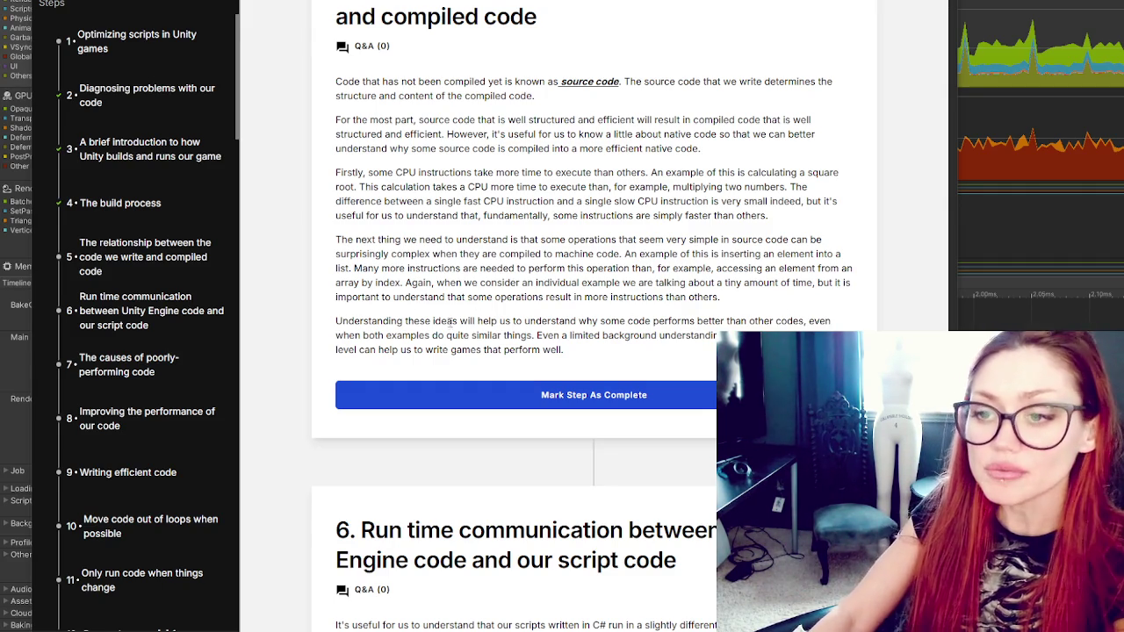
scroll(590, 322, down, 2)
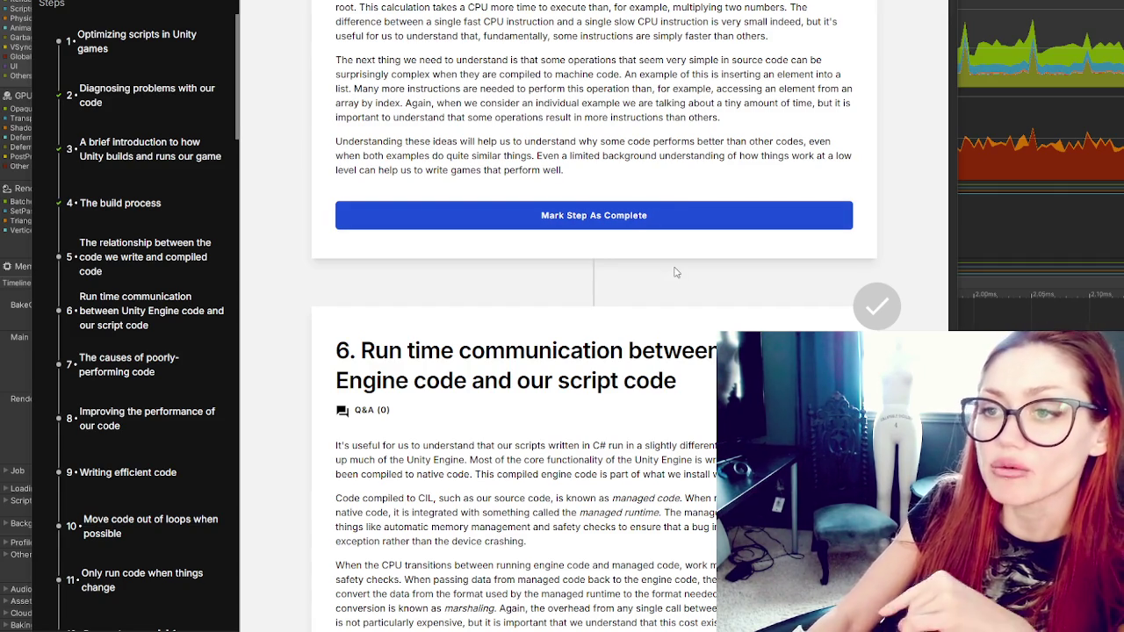
click(638, 220)
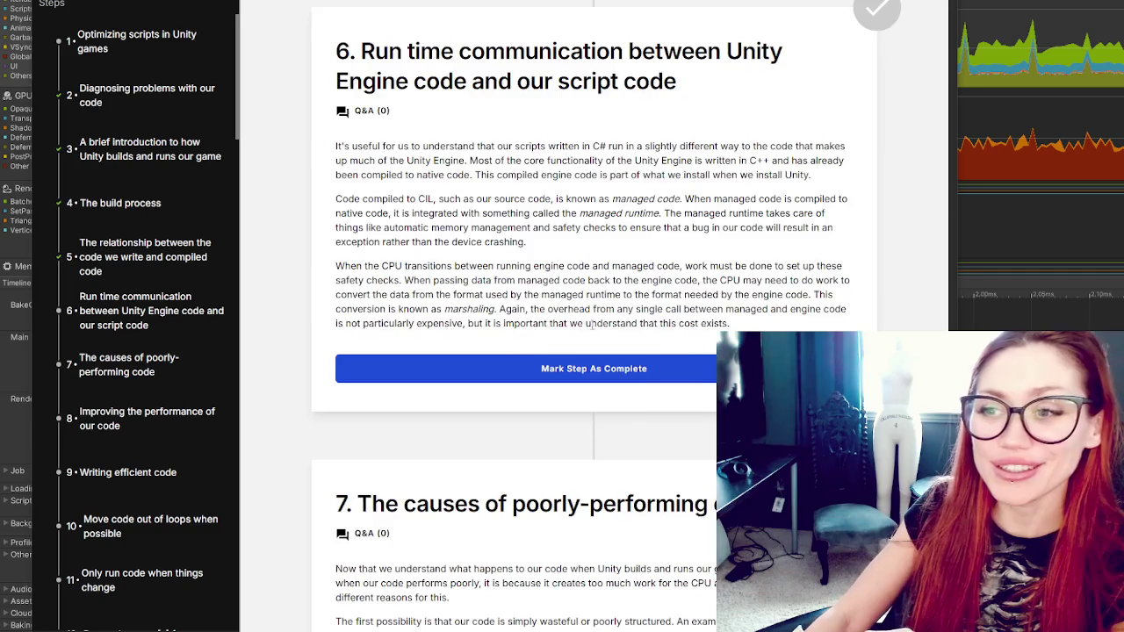
Step: Scroll through step 6 on runtime communication down to its section on marshalling
scroll(592, 324, up, 5)
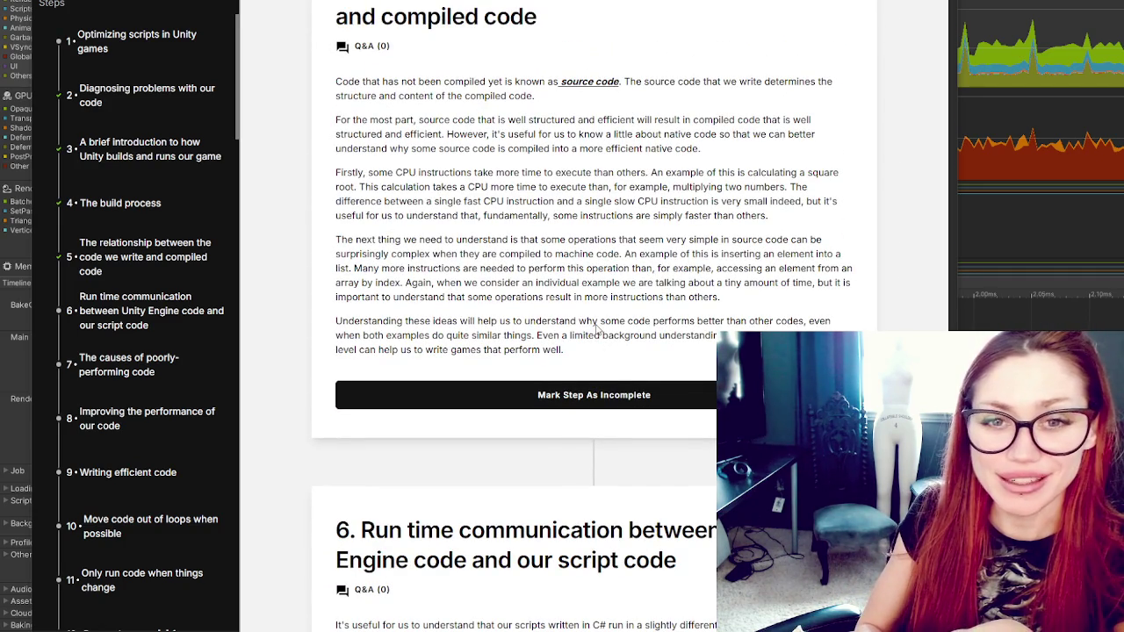
scroll(596, 329, down, 4)
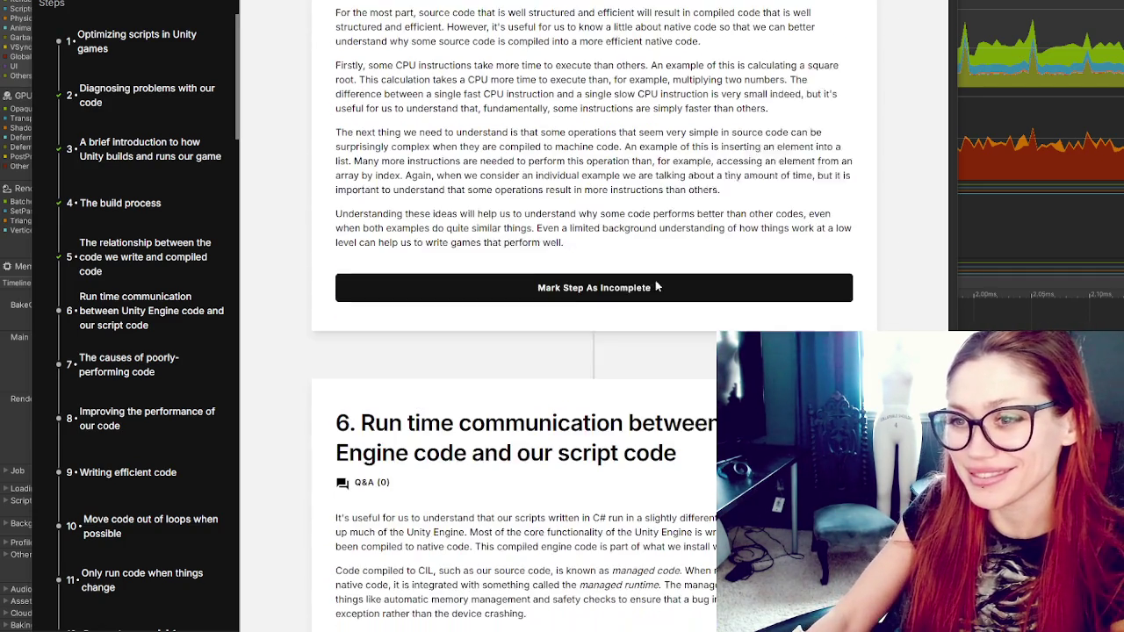
scroll(656, 285, down, 2)
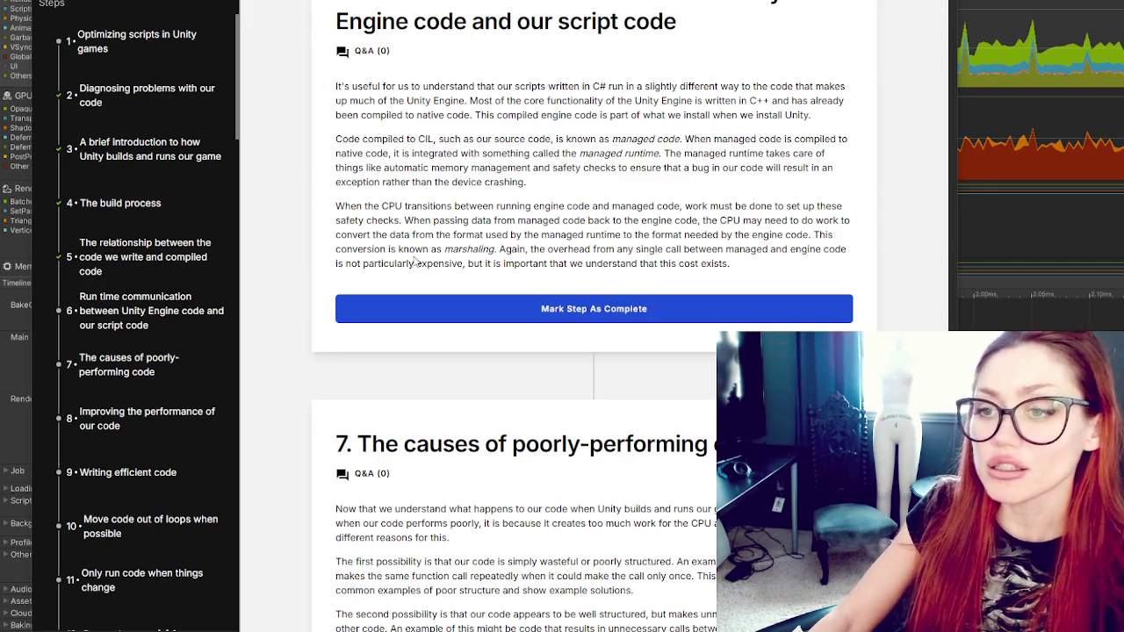
scroll(606, 213, down, 1)
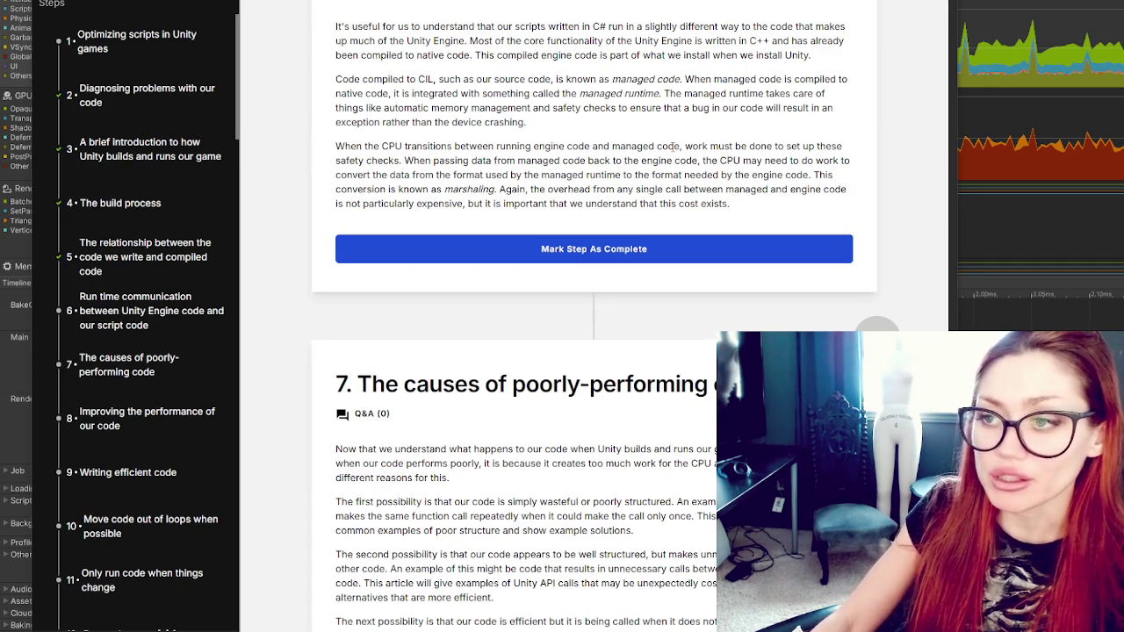
Step: Mark step 6 complete and scroll into step 7, The causes of poorly-performing code
click(570, 252)
scroll(747, 290, down, 2)
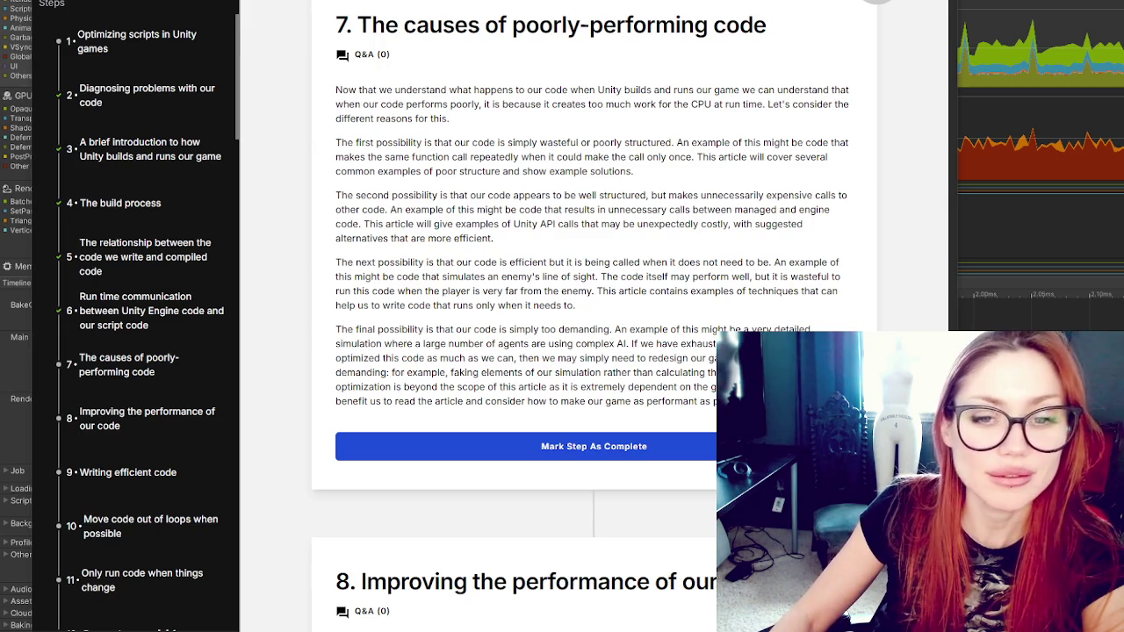
Step: Read on to the start of step 8, then switch back to the Unity Editor's Profiler
scroll(766, 258, down, 3)
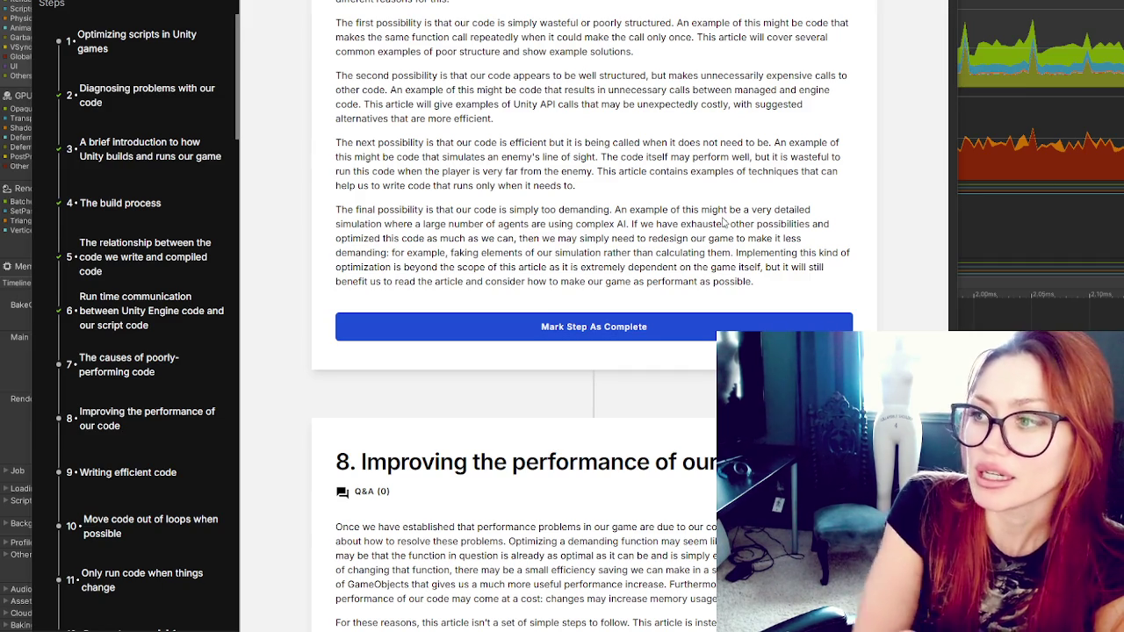
key(alt+Tab)
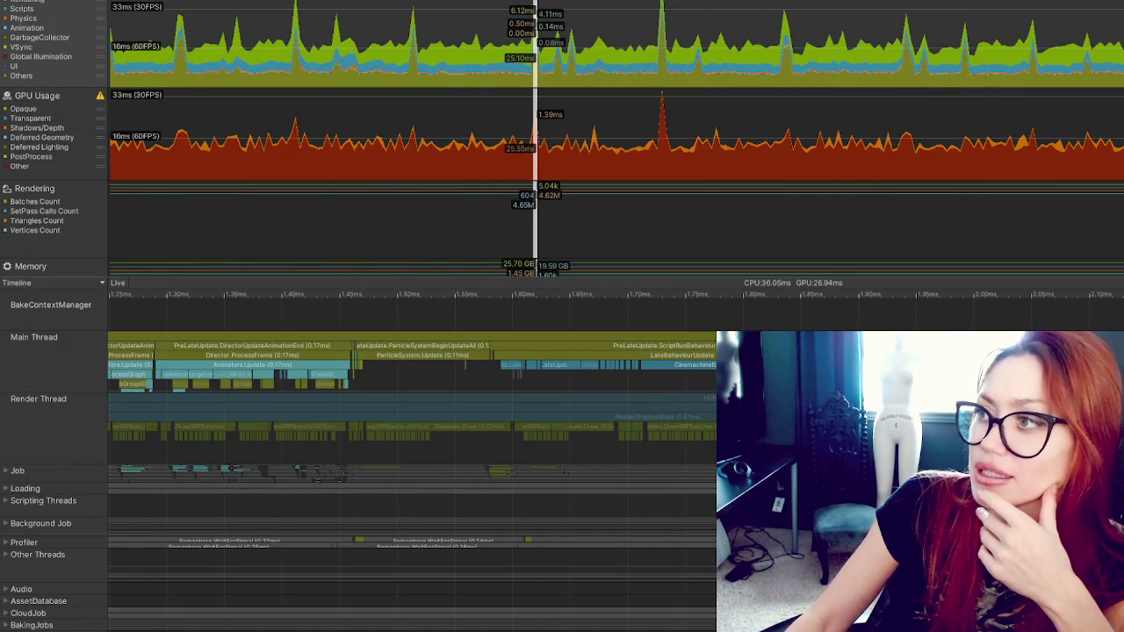
Step: Restore the full-screen Profiler into the layout and enlarge the bottom Project panel showing scene folders
key(shift+space)
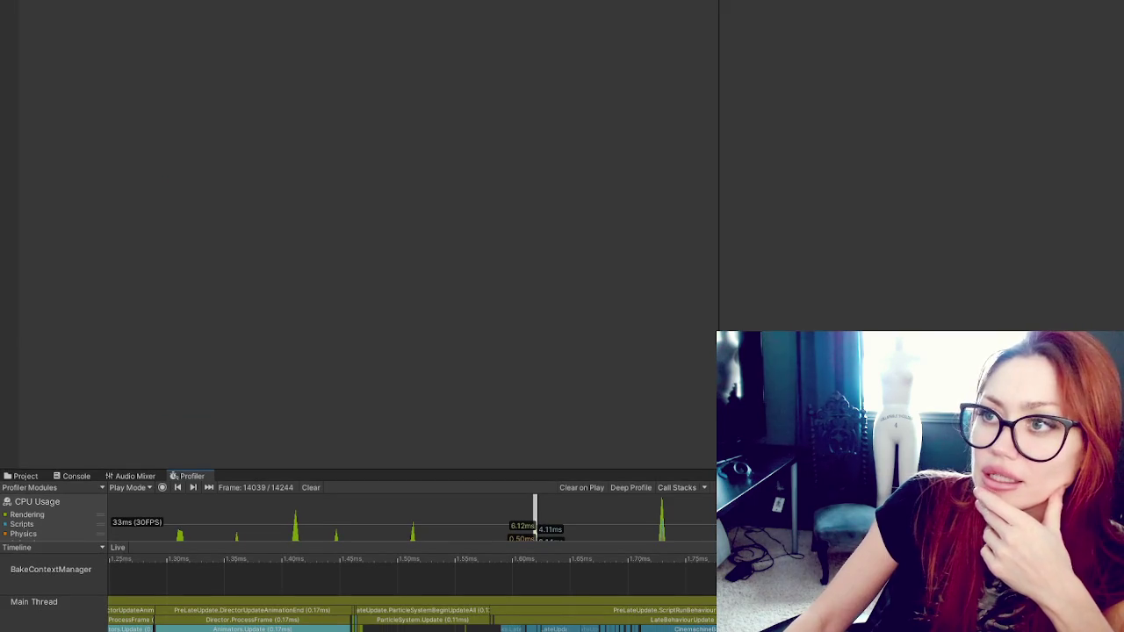
mouse_move(718, 35)
mouse_down()
mouse_move(20, 33)
mouse_move(208, 36)
mouse_up()
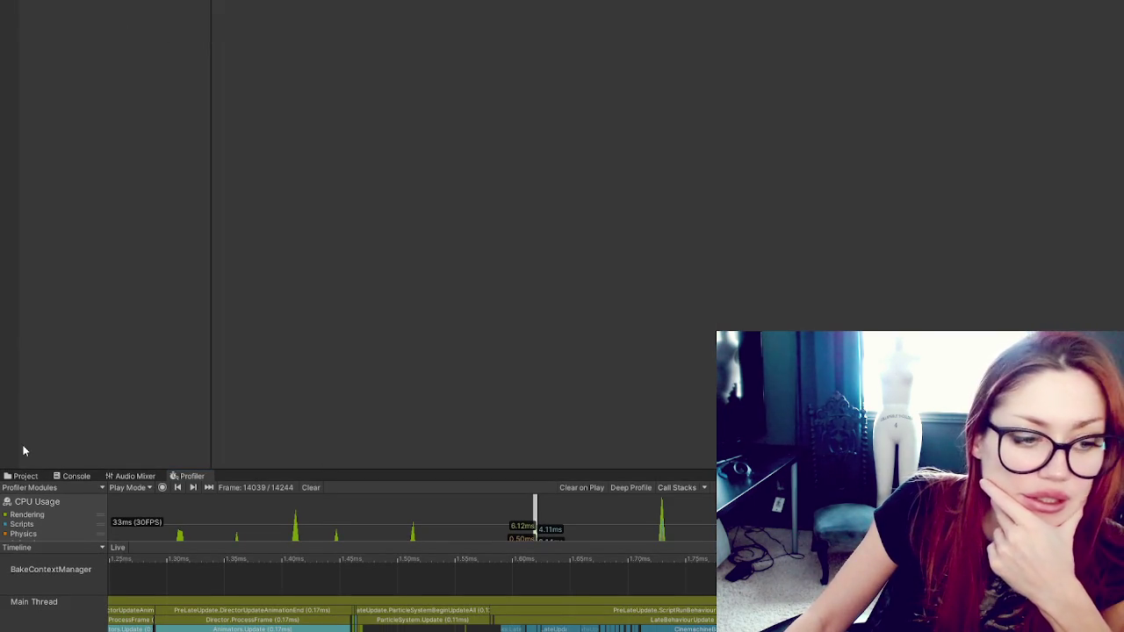
click(27, 476)
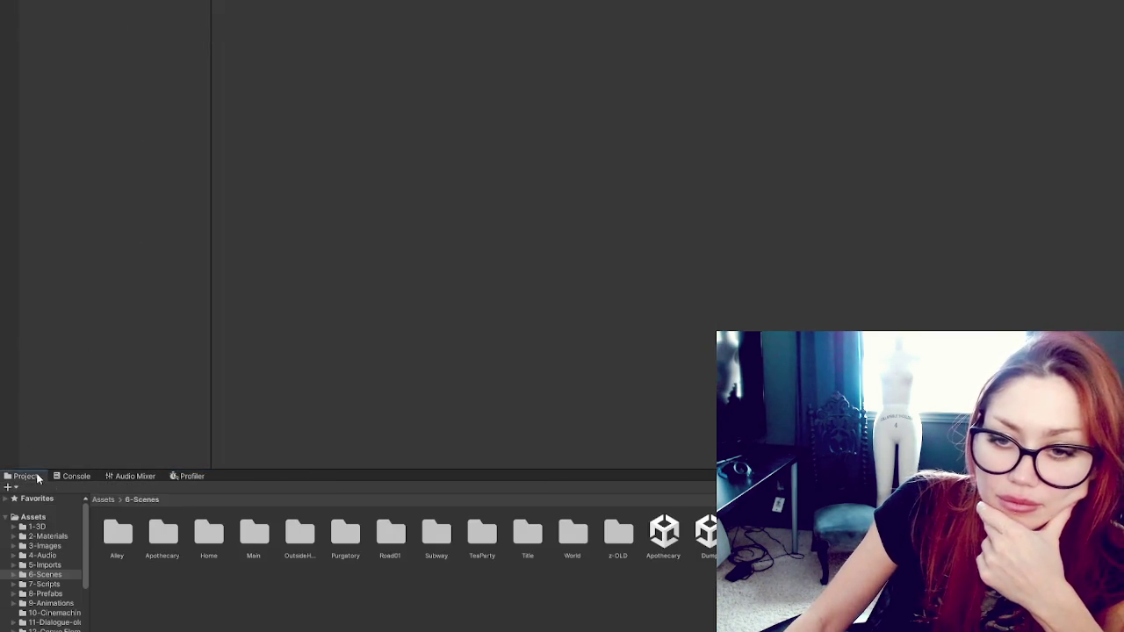
drag(288, 467, 321, 267)
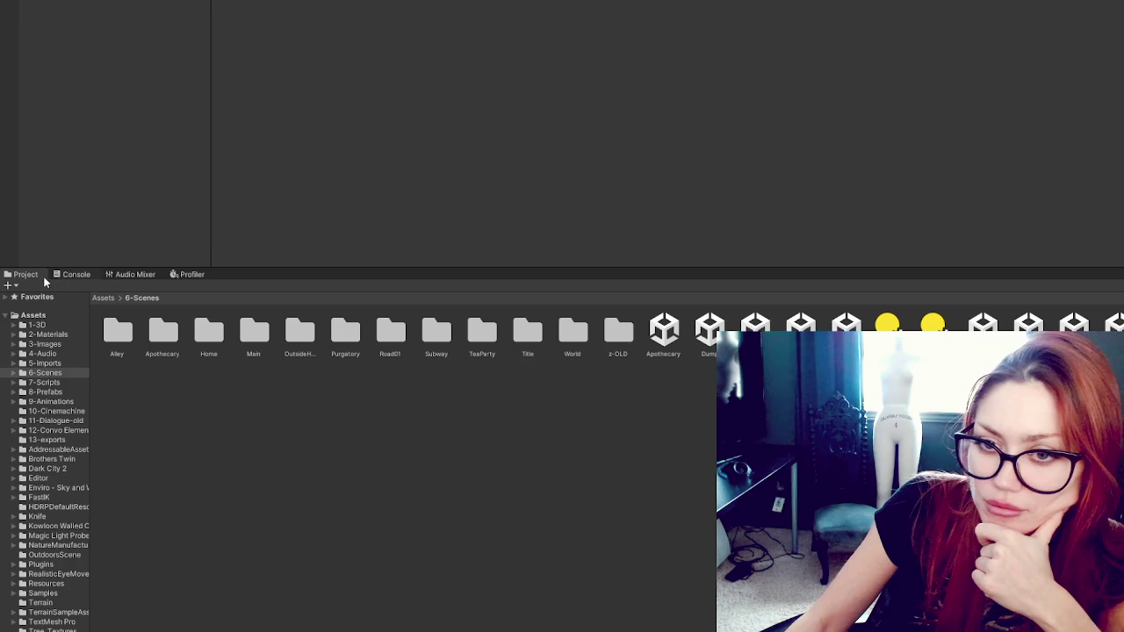
Step: Dock the Profiler above the project files, grouping Project, Console and Audio Mixer beside it
click(194, 273)
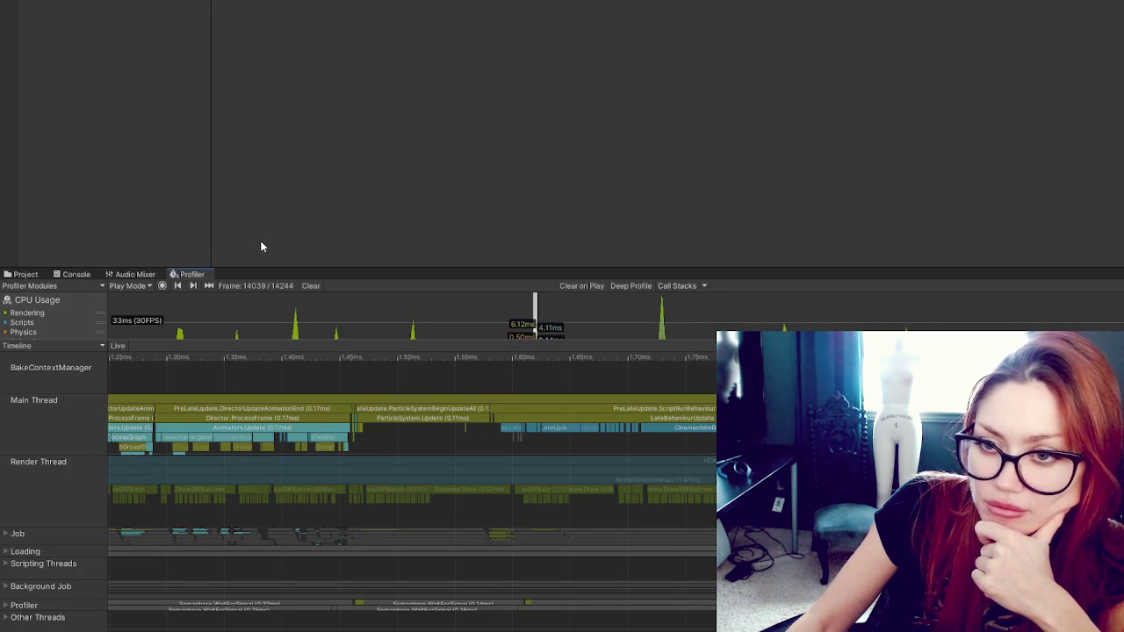
drag(192, 274, 271, 241)
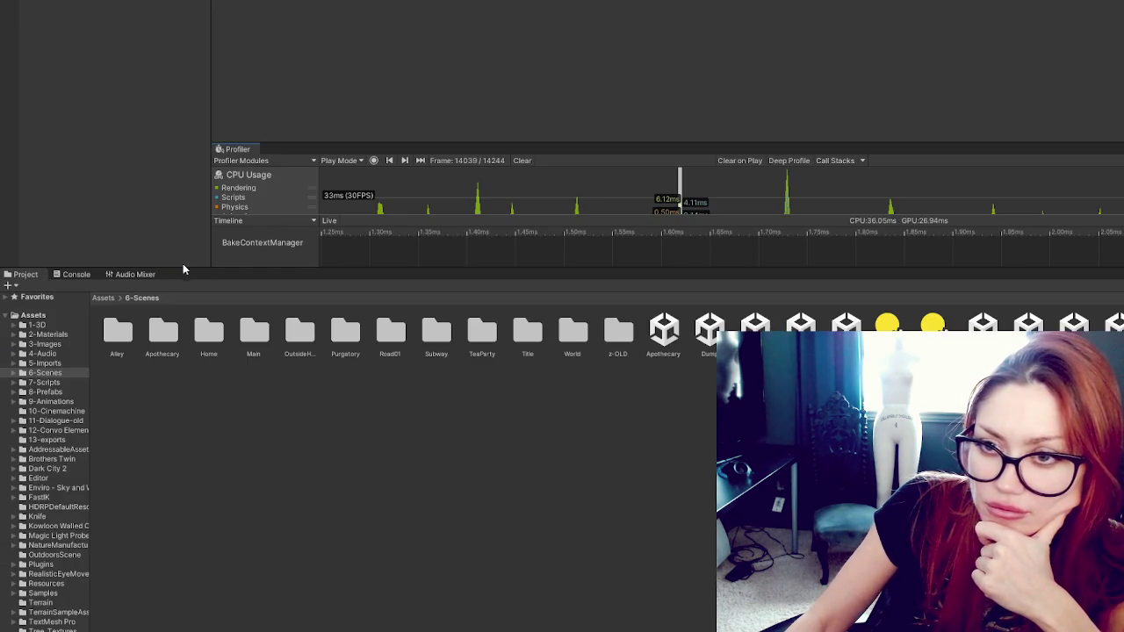
drag(26, 273, 56, 211)
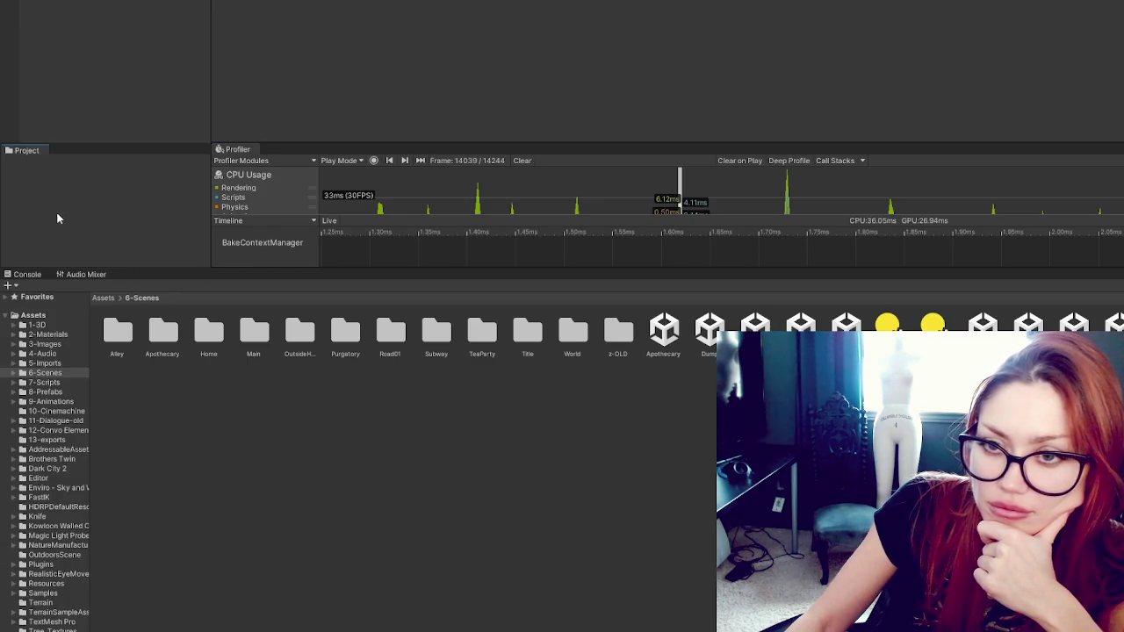
mouse_move(27, 274)
mouse_down()
mouse_move(62, 162)
mouse_move(125, 166)
mouse_up()
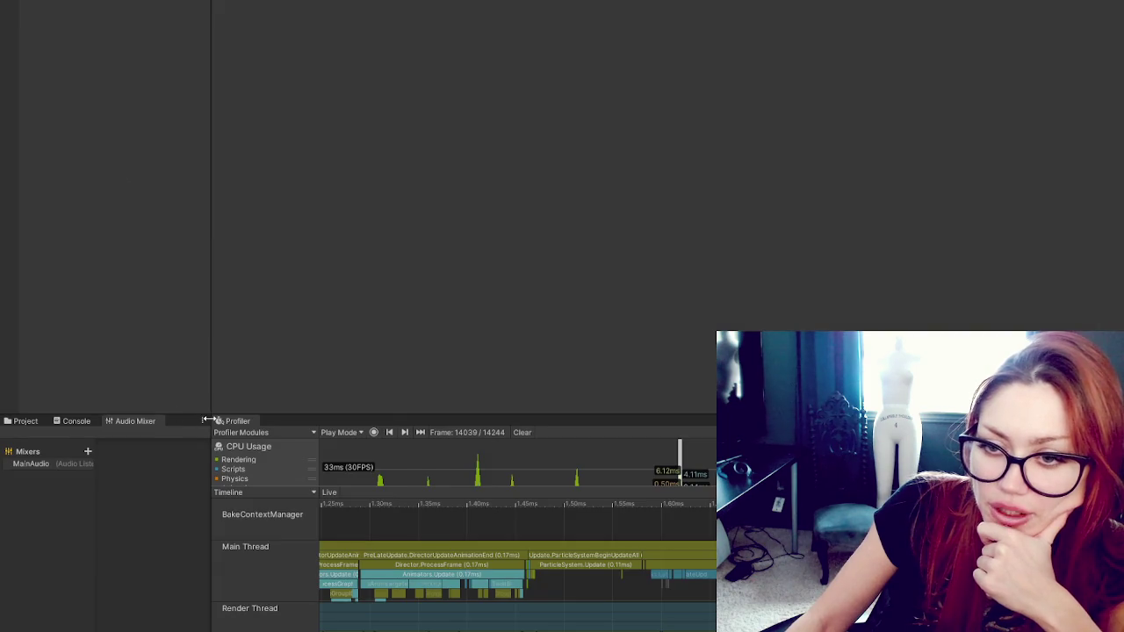
drag(208, 414, 356, 415)
click(24, 421)
scroll(313, 451, down, 2)
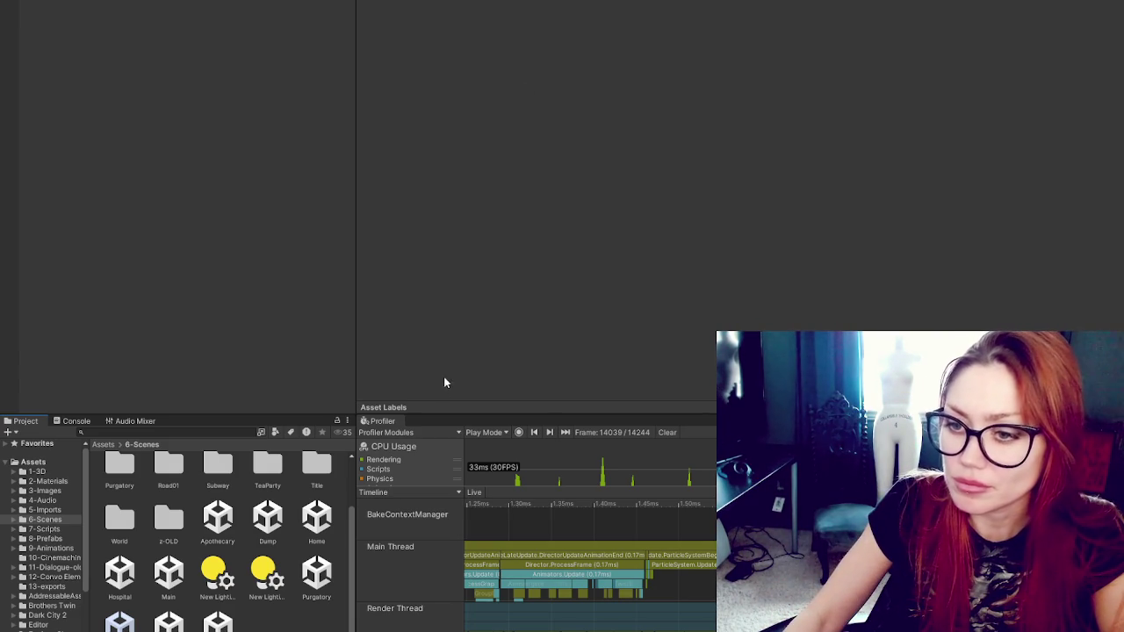
Step: Reveal the Game view, pull out the Profiler, and dock Audio Mixer, Console and Project at the bottom
drag(1123, 56, 822, 55)
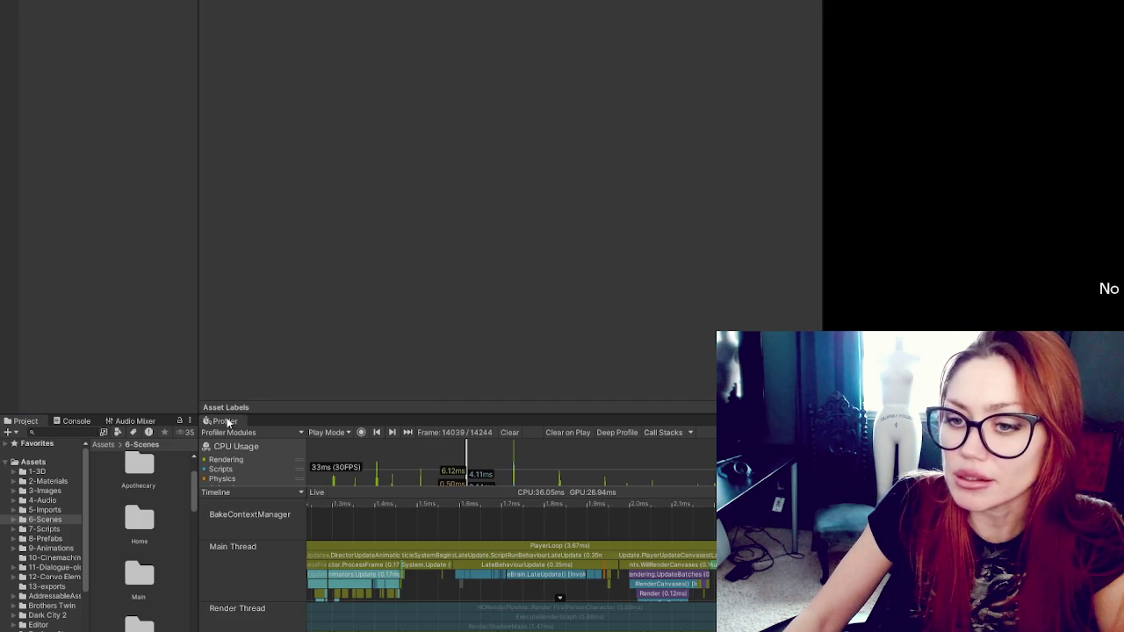
drag(225, 425, 843, 10)
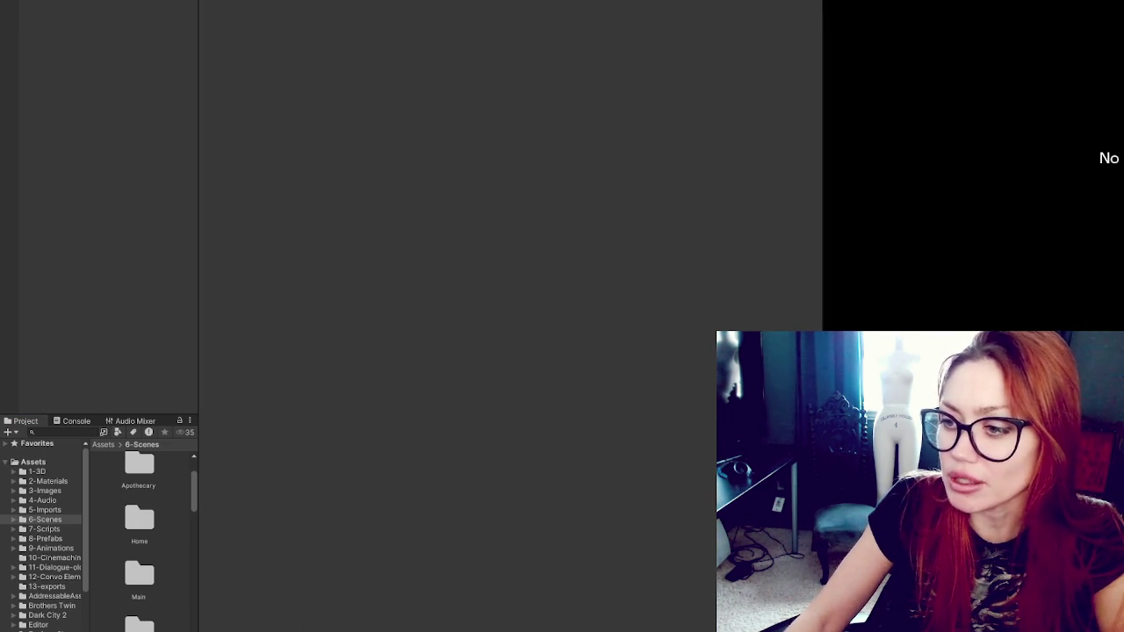
drag(145, 425, 351, 491)
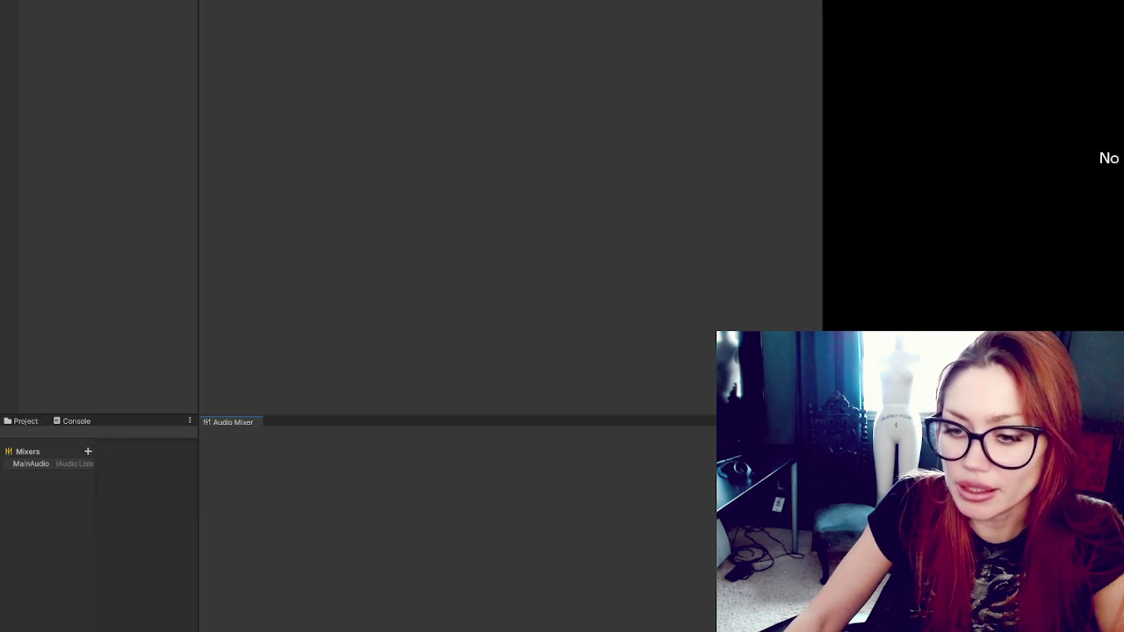
drag(232, 422, 351, 597)
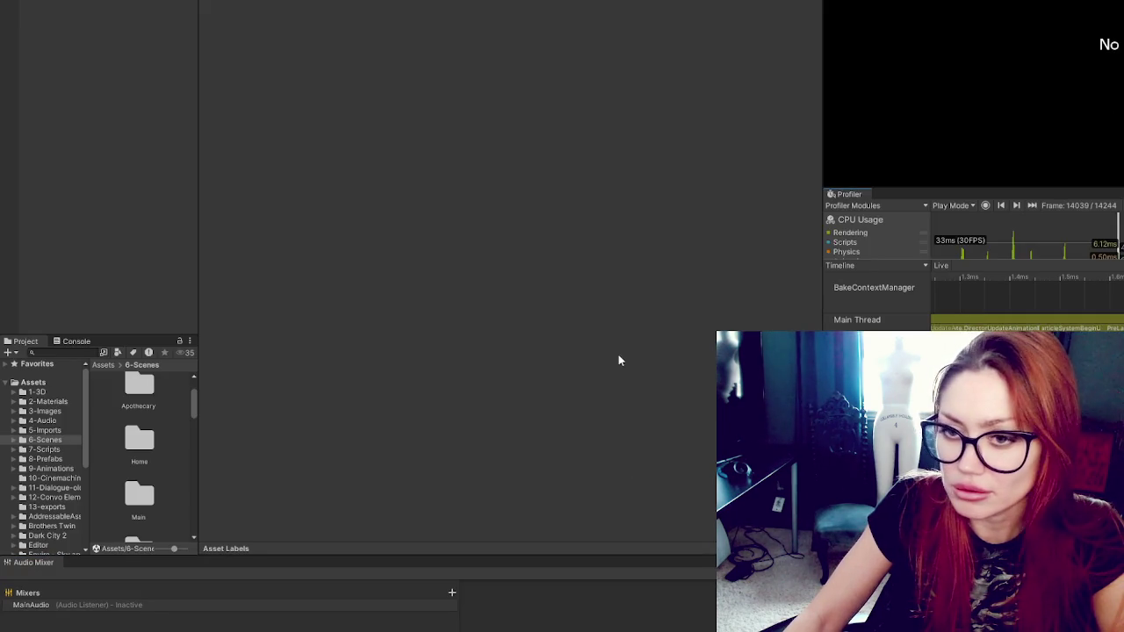
drag(77, 341, 70, 562)
drag(27, 349, 176, 566)
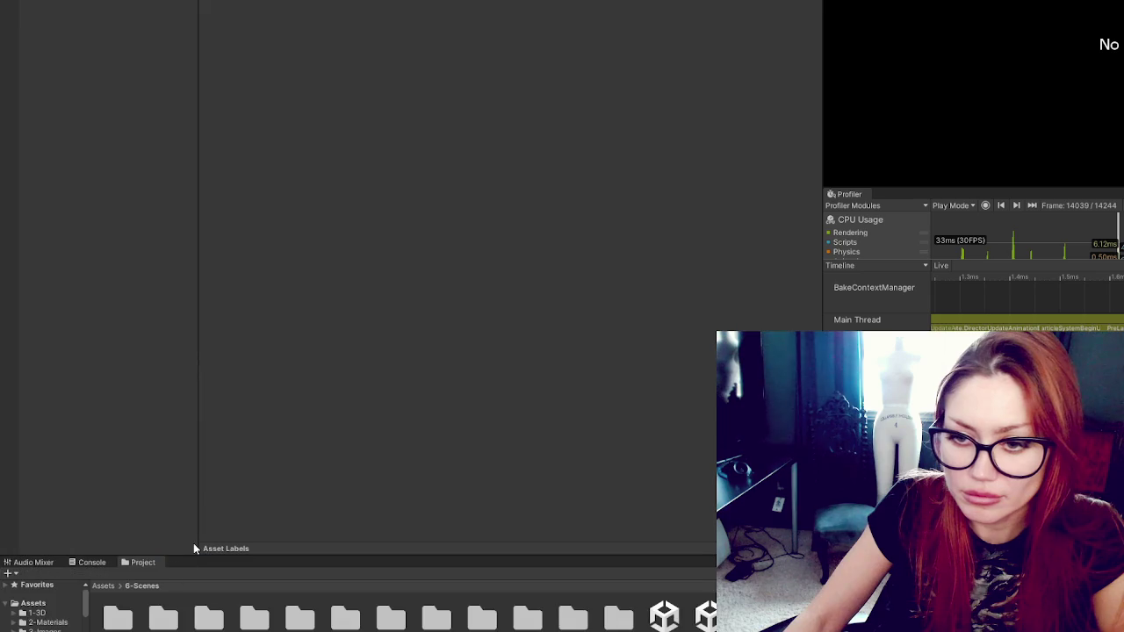
Step: Group Audio Mixer and Console with the Project browser in the lower-left panel, Project tab first
click(44, 563)
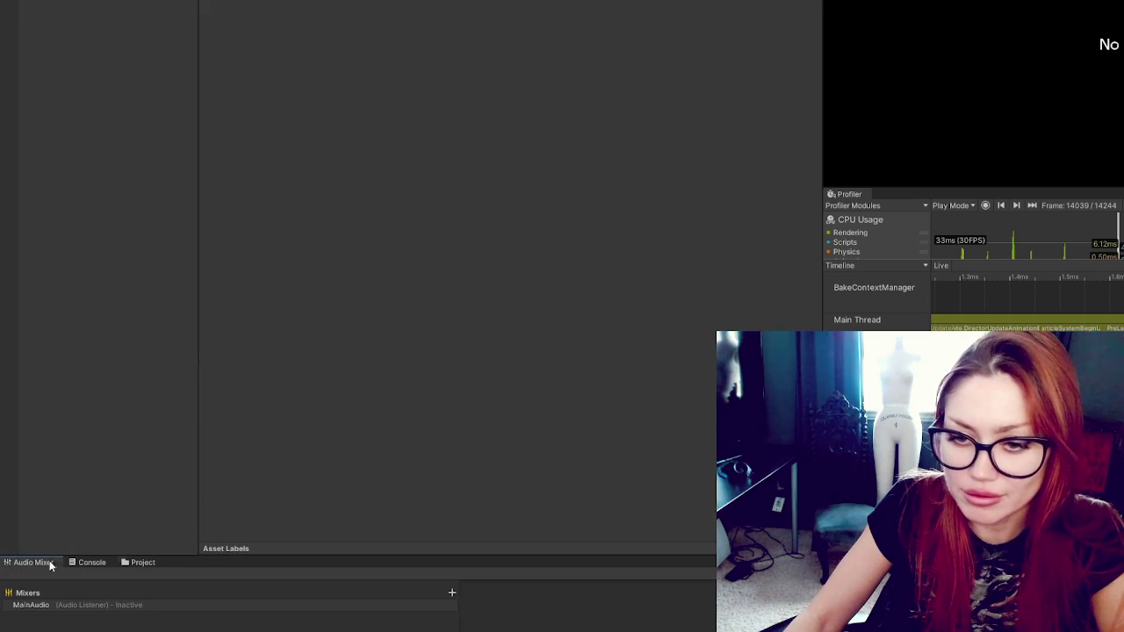
mouse_move(50, 562)
mouse_down()
mouse_move(88, 546)
mouse_move(114, 307)
mouse_up()
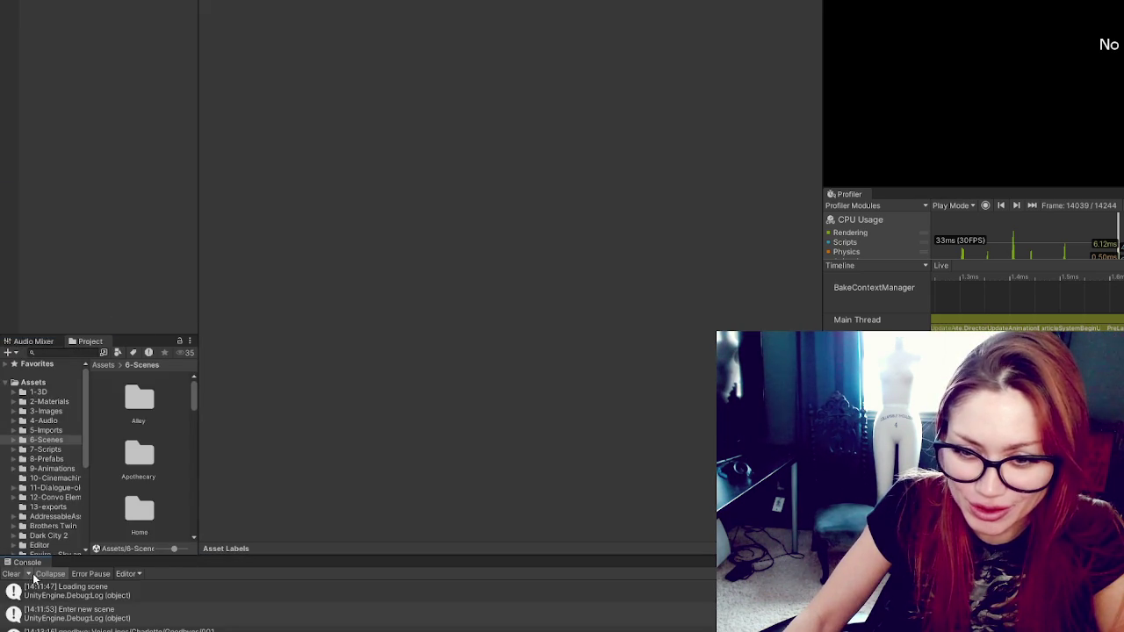
drag(56, 537, 147, 348)
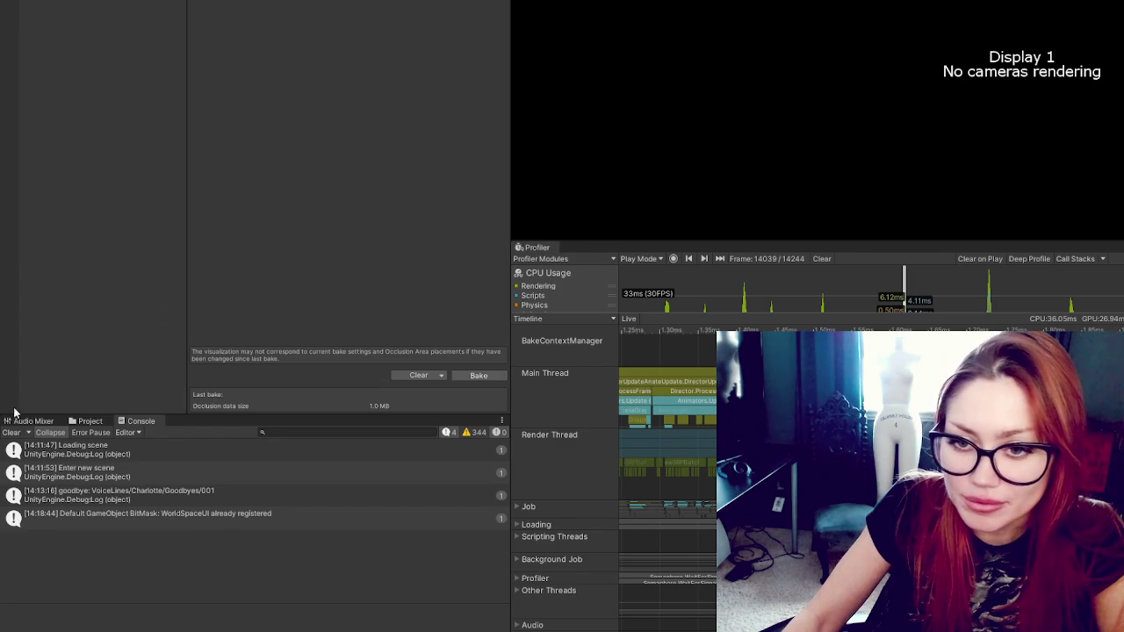
click(21, 425)
click(97, 427)
drag(98, 426, 19, 425)
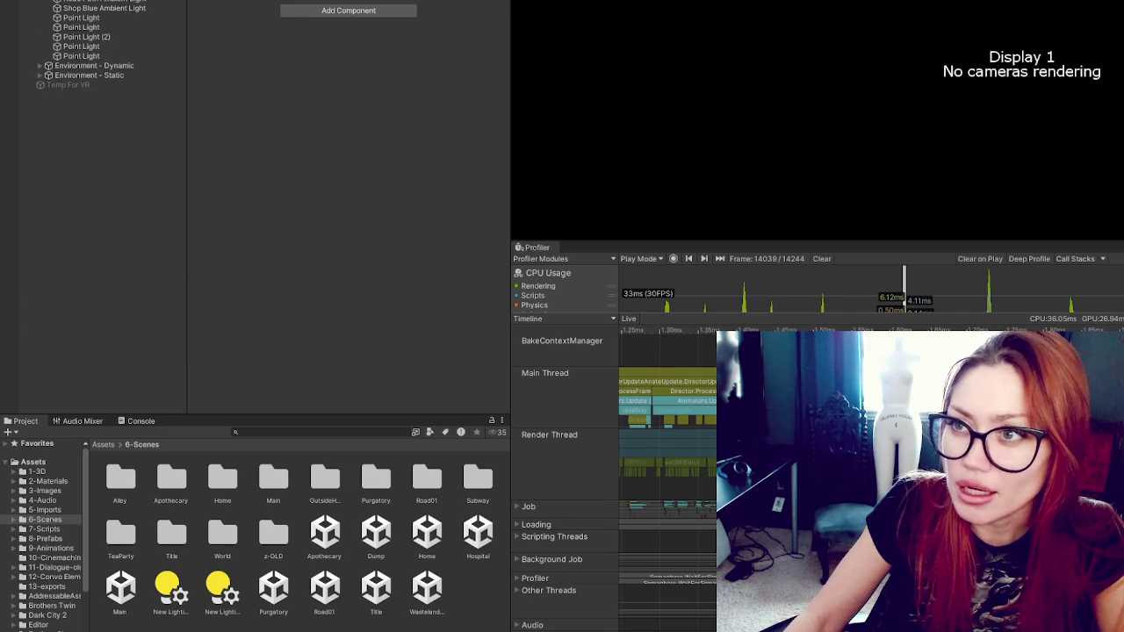
Step: Shrink the Profiler to enlarge the Scene view, and toggle the Lighting - Realtime group off and on
drag(822, 244, 823, 494)
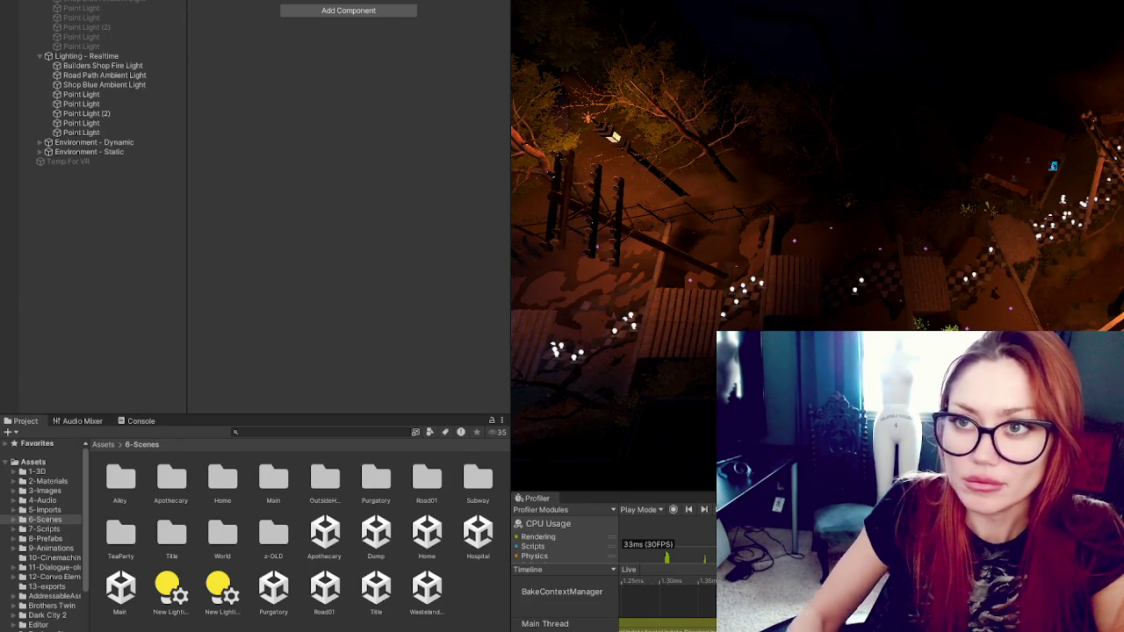
click(88, 55)
key(alt+shift+a)
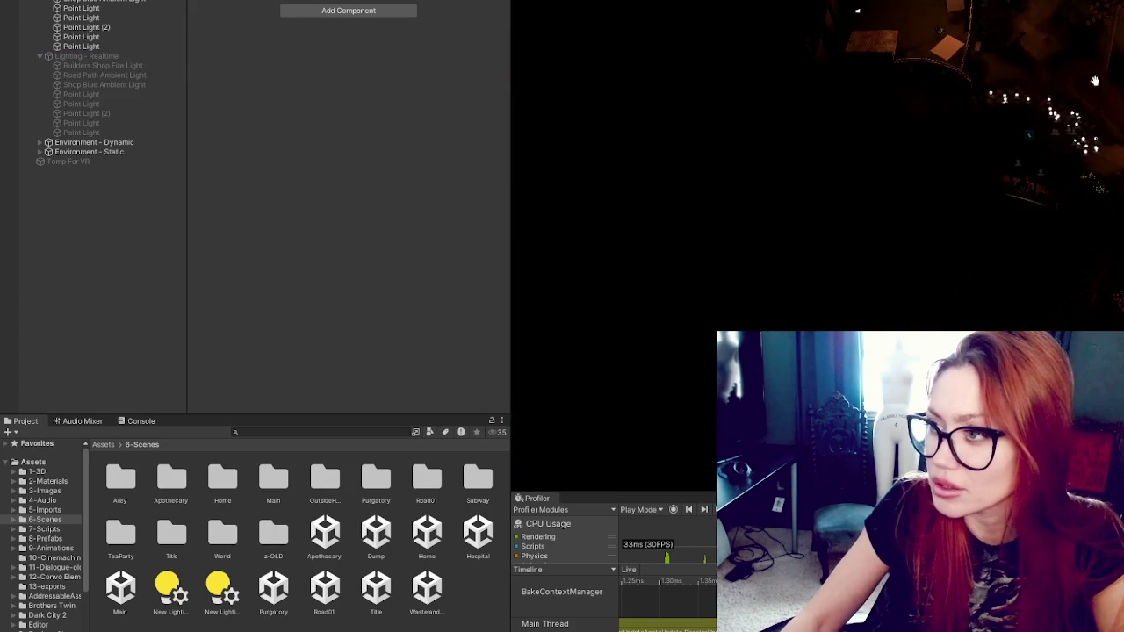
click(81, 45)
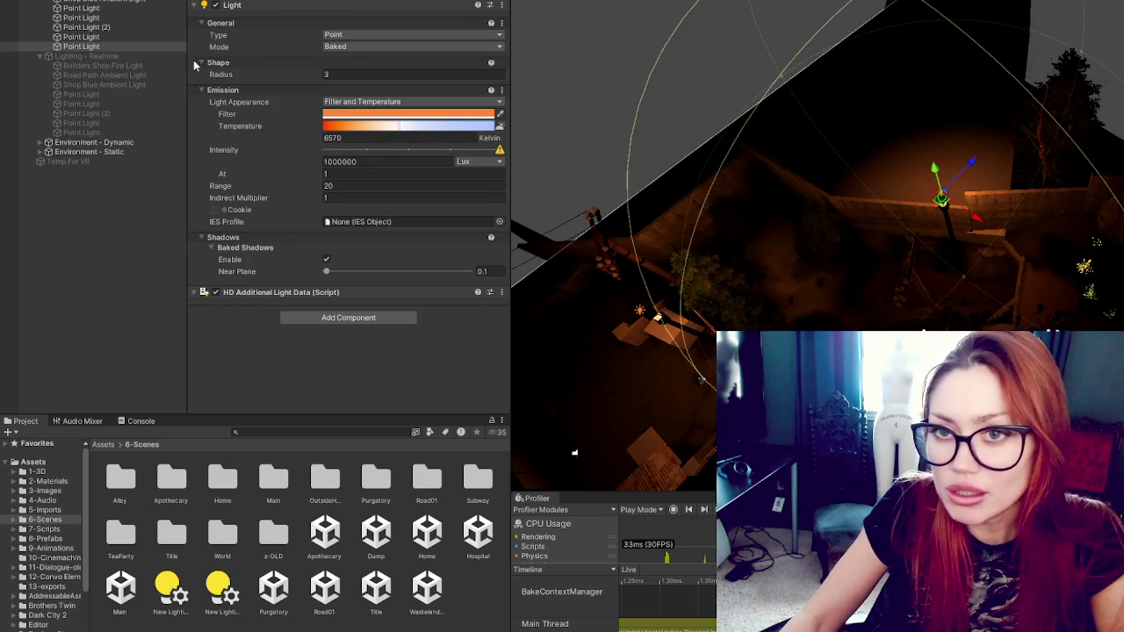
click(145, 55)
key(alt+shift+a)
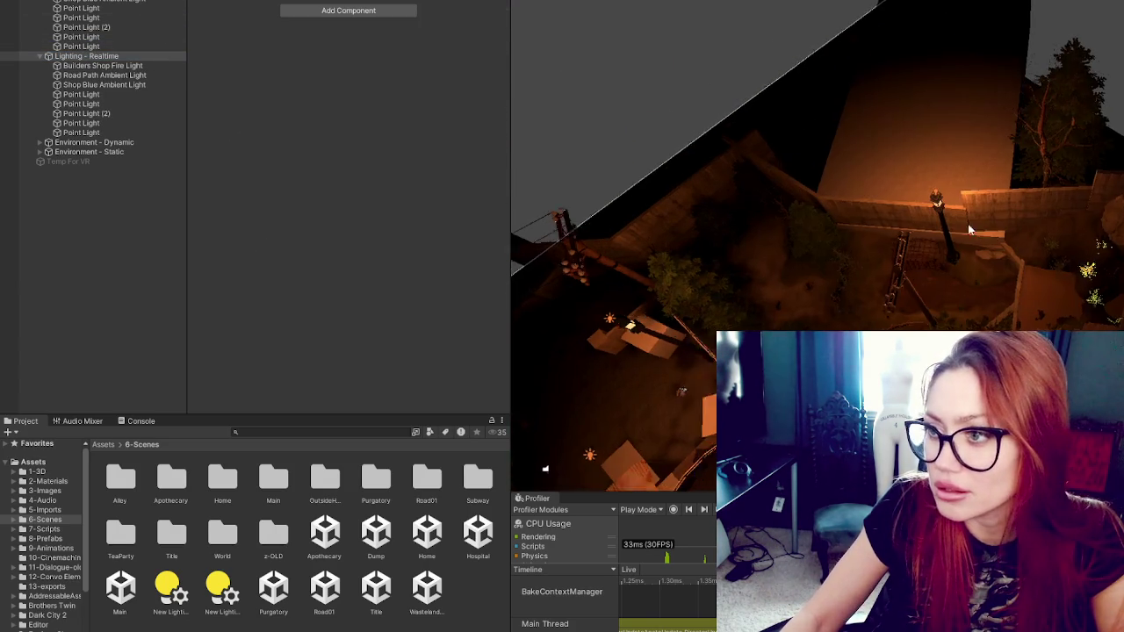
click(81, 133)
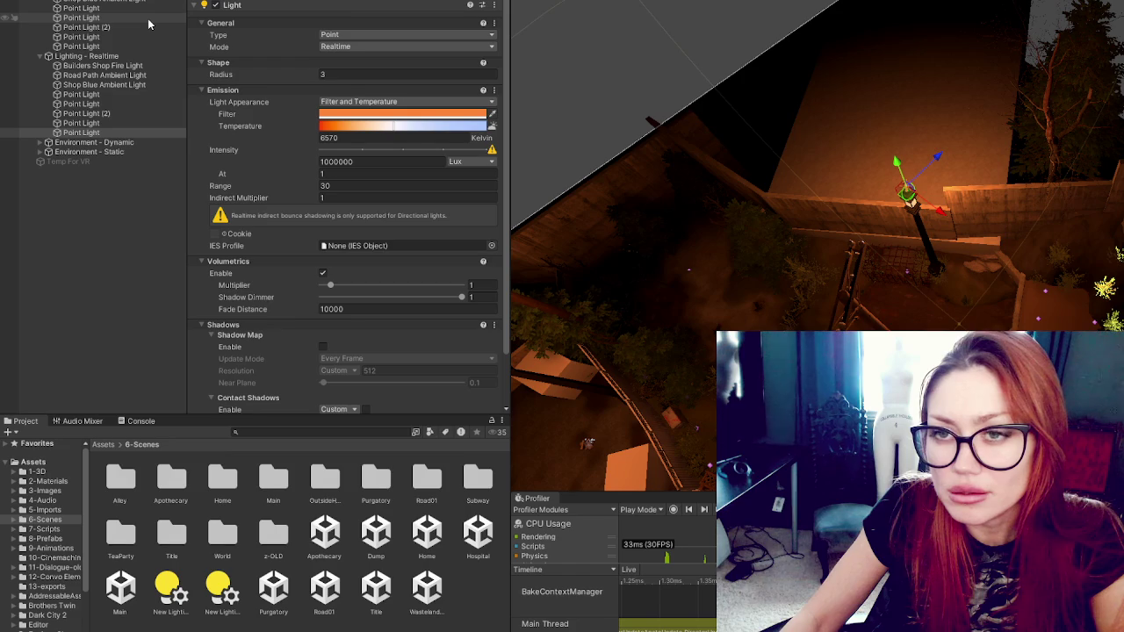
Step: Move the LightPost and its Point Light further left along the wall
shift+click(972, 277)
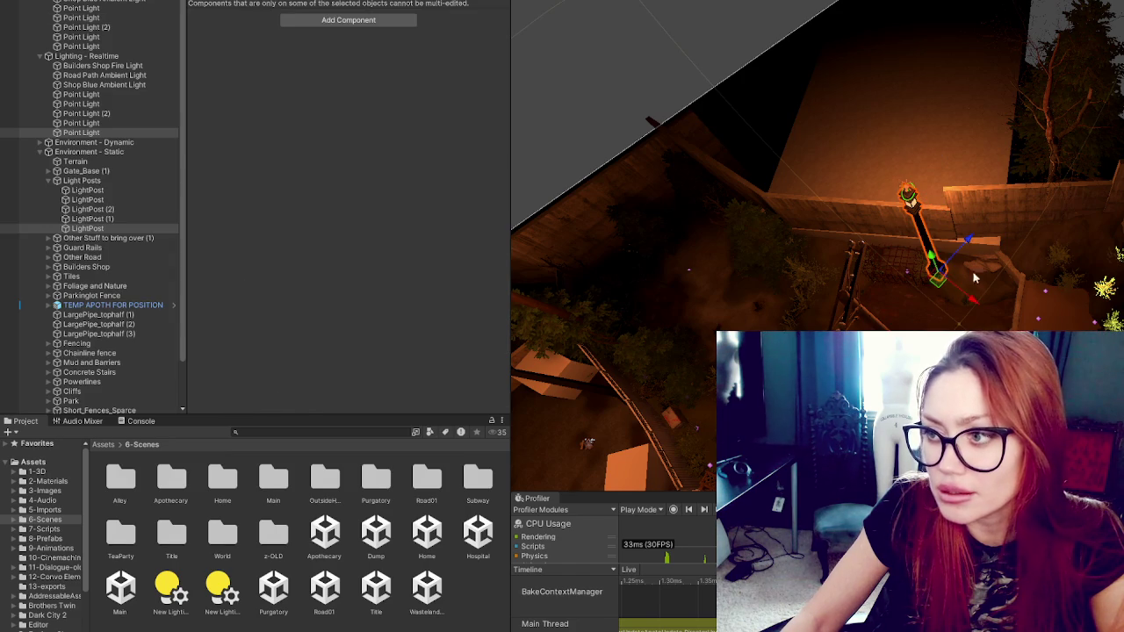
drag(935, 263, 940, 268)
click(909, 190)
click(913, 195)
drag(941, 219, 1010, 368)
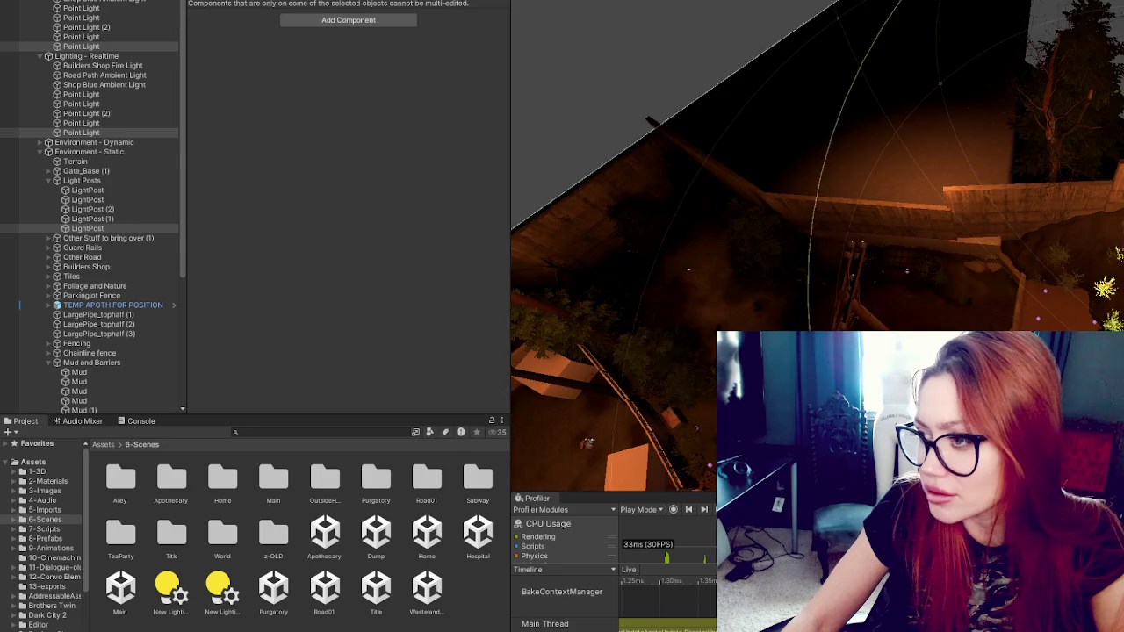
key(f)
mouse_move(893, 177)
mouse_down()
mouse_move(734, 136)
mouse_move(679, 138)
mouse_move(644, 104)
mouse_up()
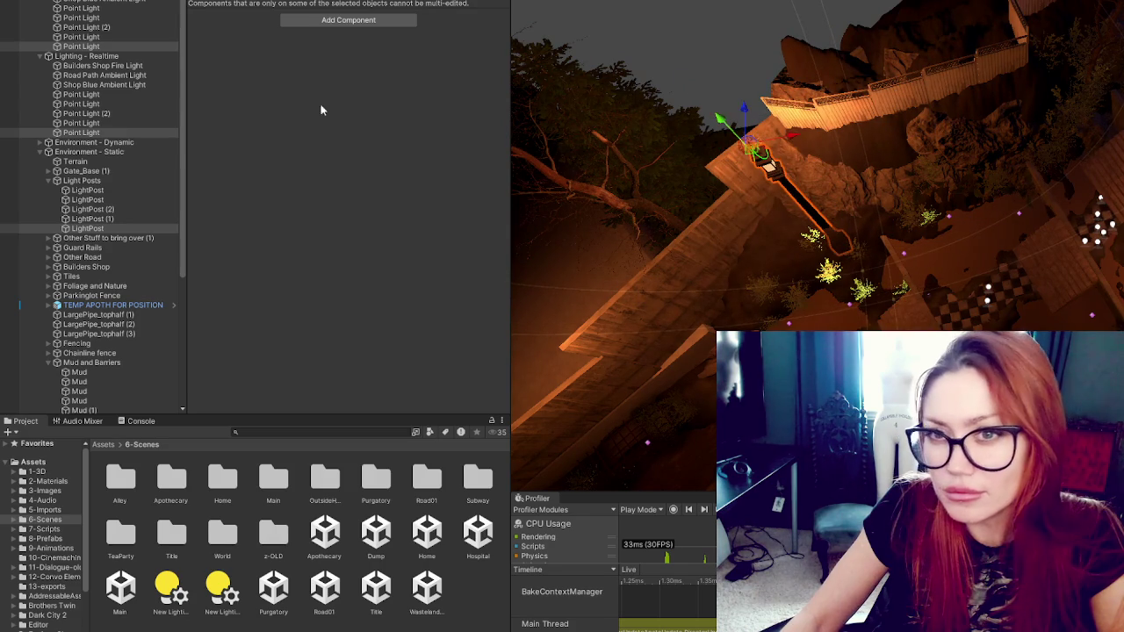
Step: Move a light post up the slope and raise its point light beside the lamp post
key(f)
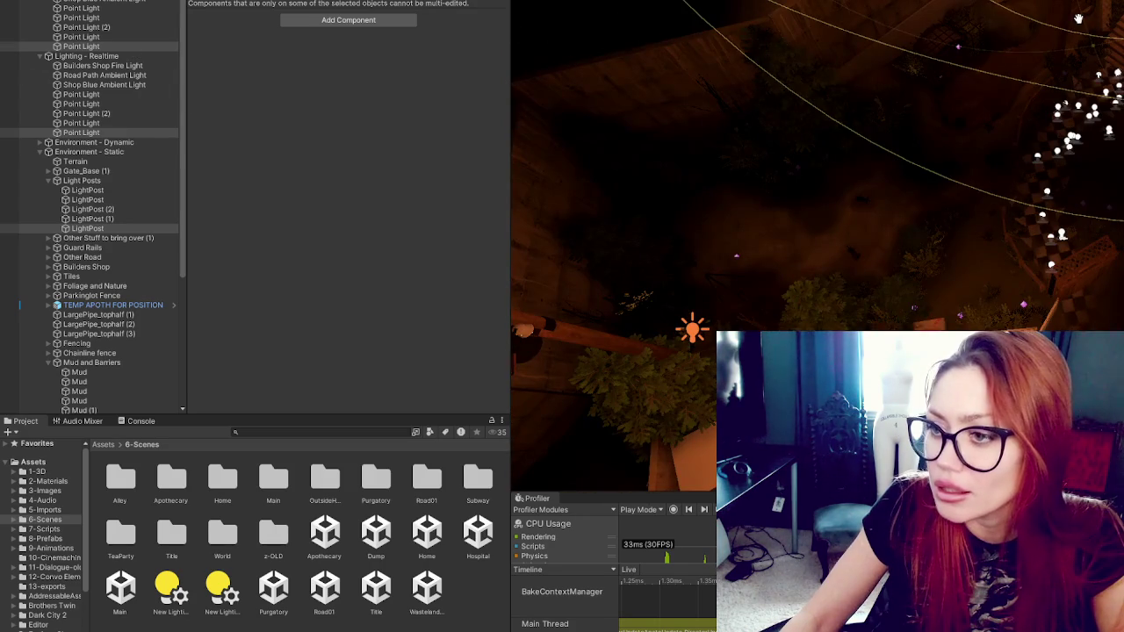
click(692, 330)
shift+click(684, 327)
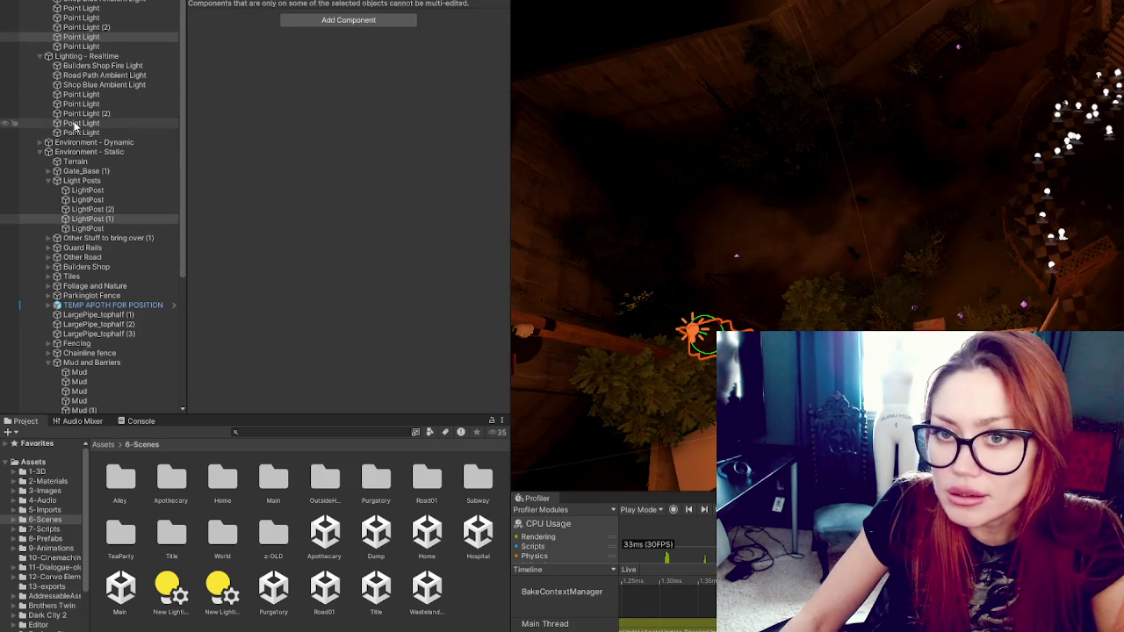
ctrl+click(116, 123)
ctrl+click(116, 123)
mouse_move(693, 332)
mouse_down()
mouse_move(867, 151)
mouse_move(871, 90)
mouse_move(931, 121)
mouse_move(1036, 129)
mouse_move(964, 244)
mouse_move(924, 241)
mouse_up()
click(126, 219)
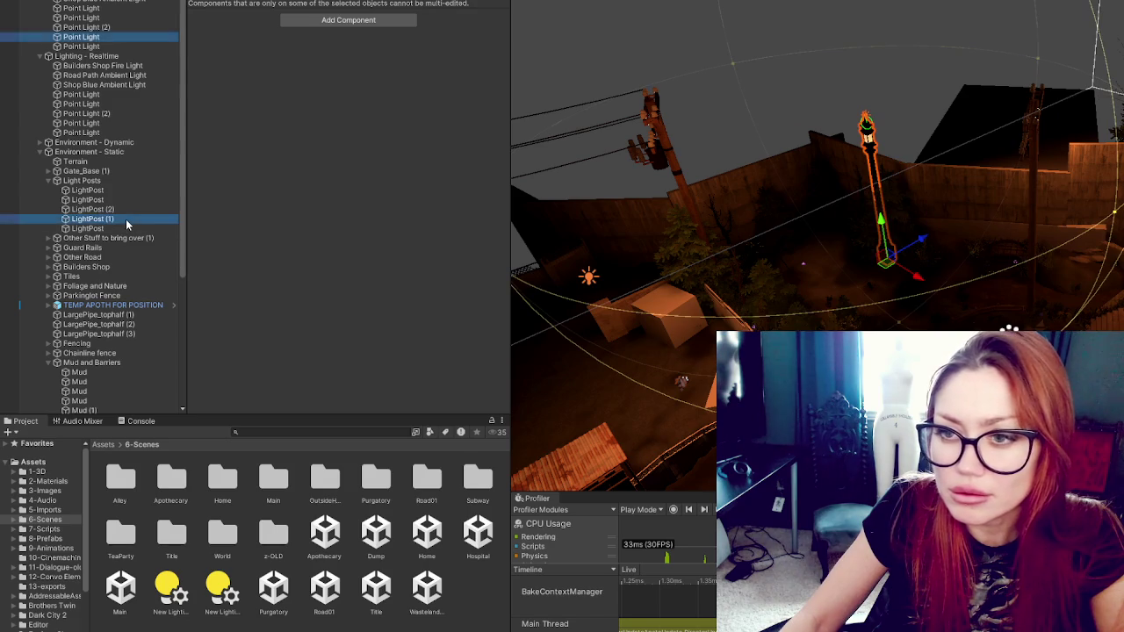
click(590, 275)
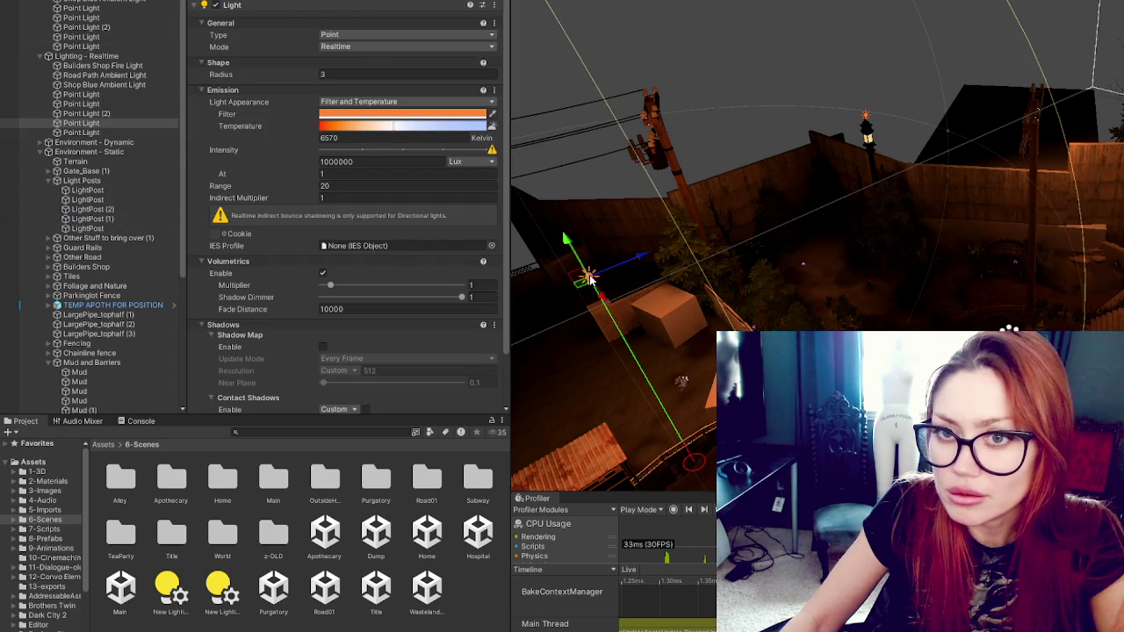
mouse_move(647, 259)
mouse_down()
mouse_move(947, 158)
mouse_move(905, 145)
mouse_move(903, 129)
mouse_up()
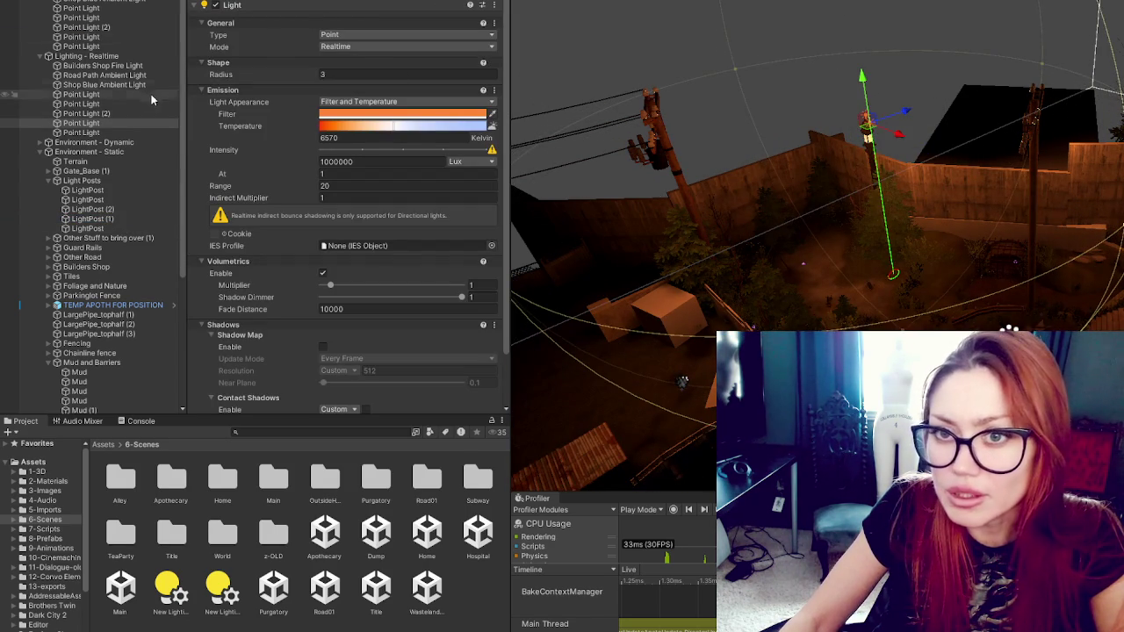
Step: Deactivate the Lighting - Realtime group and set the wall point light's range to 25
click(88, 56)
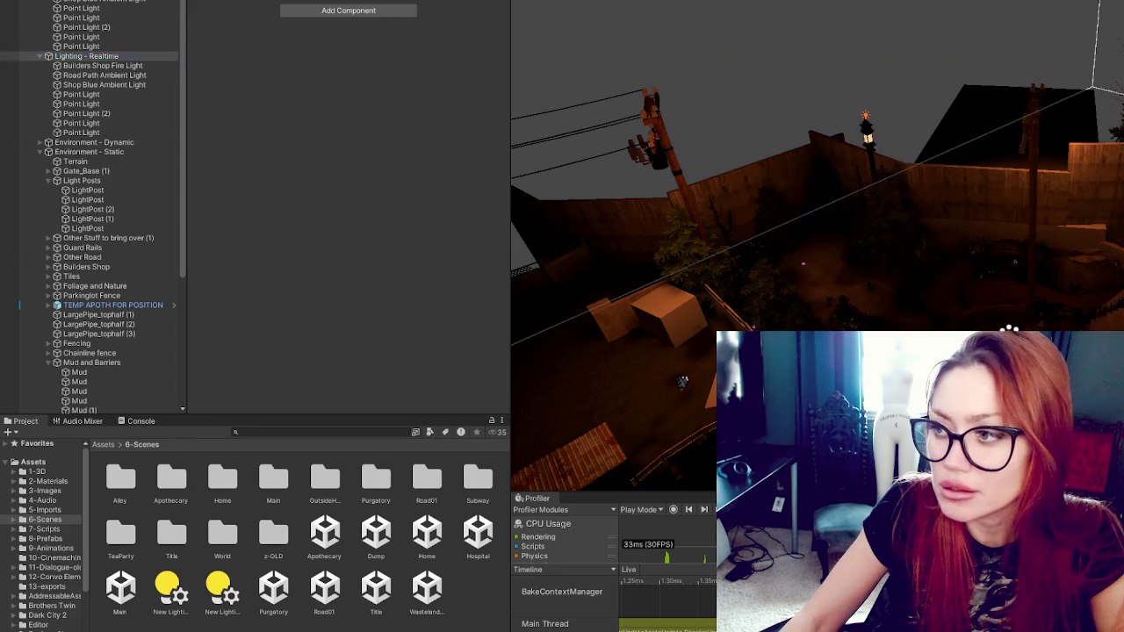
key(alt+shift+a)
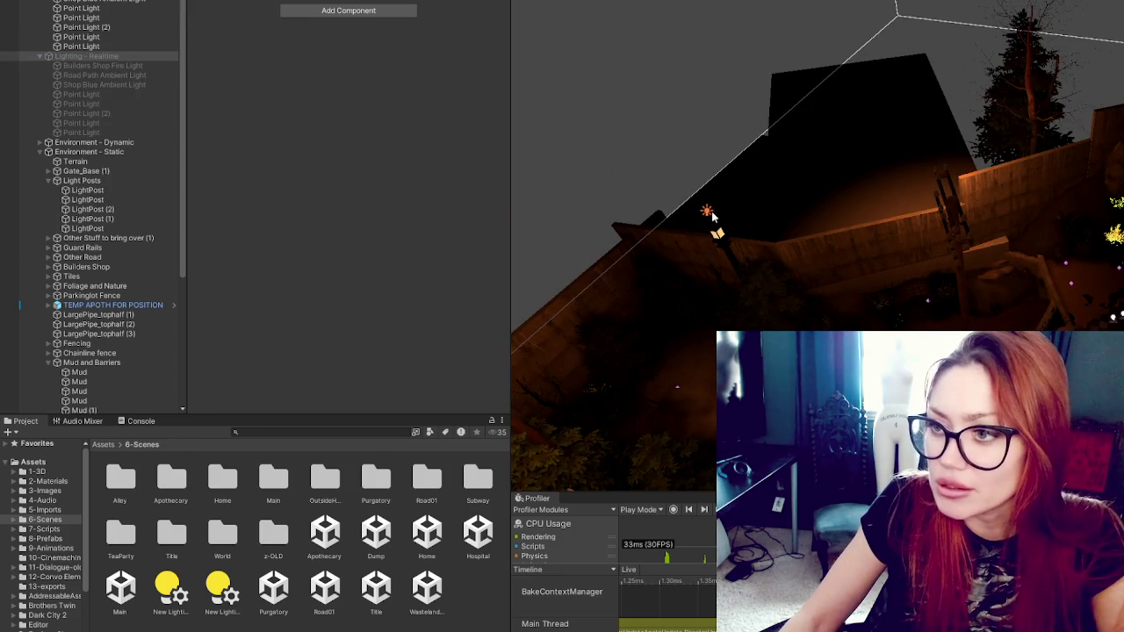
click(707, 213)
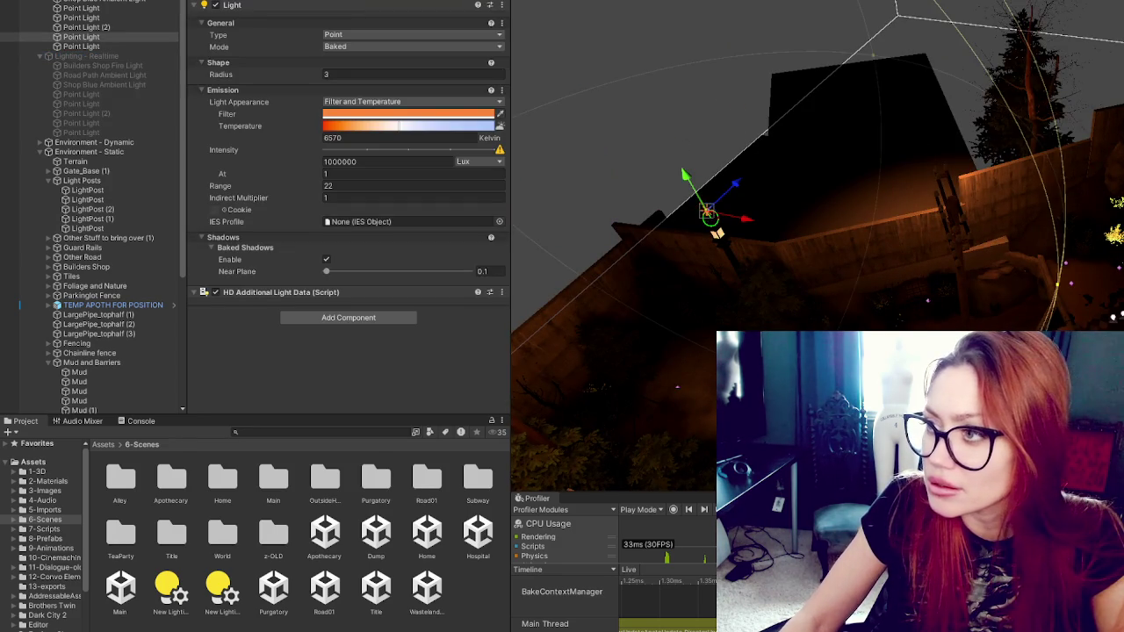
click(347, 185)
text(25)
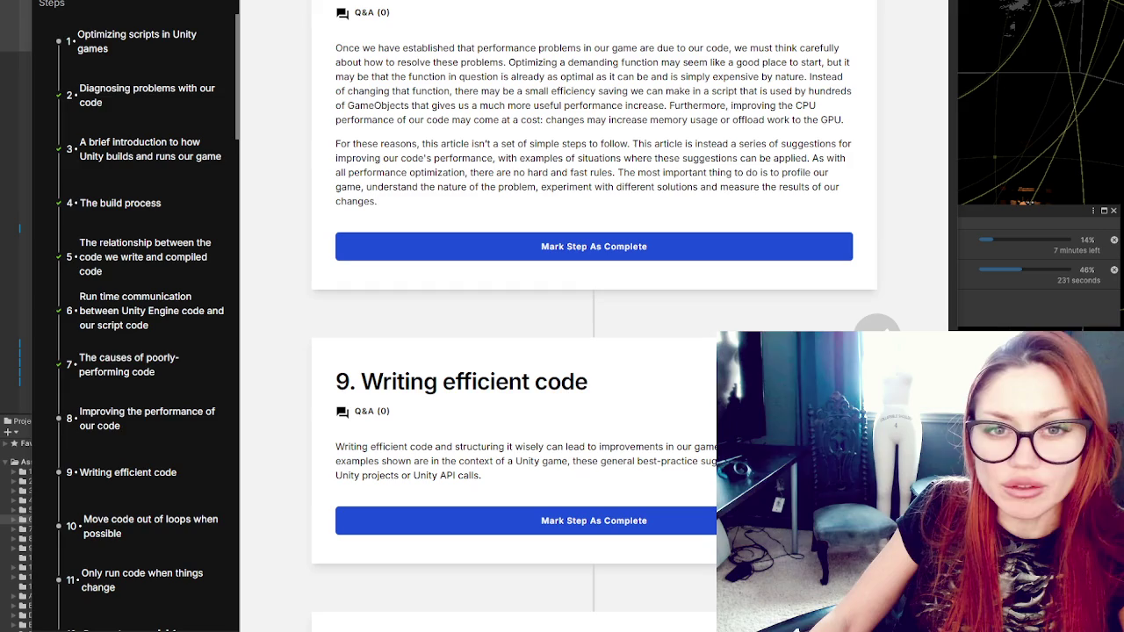
Step: Return from the tutorial to the Lighting settings to check the Global Illumination bake progress
key(alt+Tab)
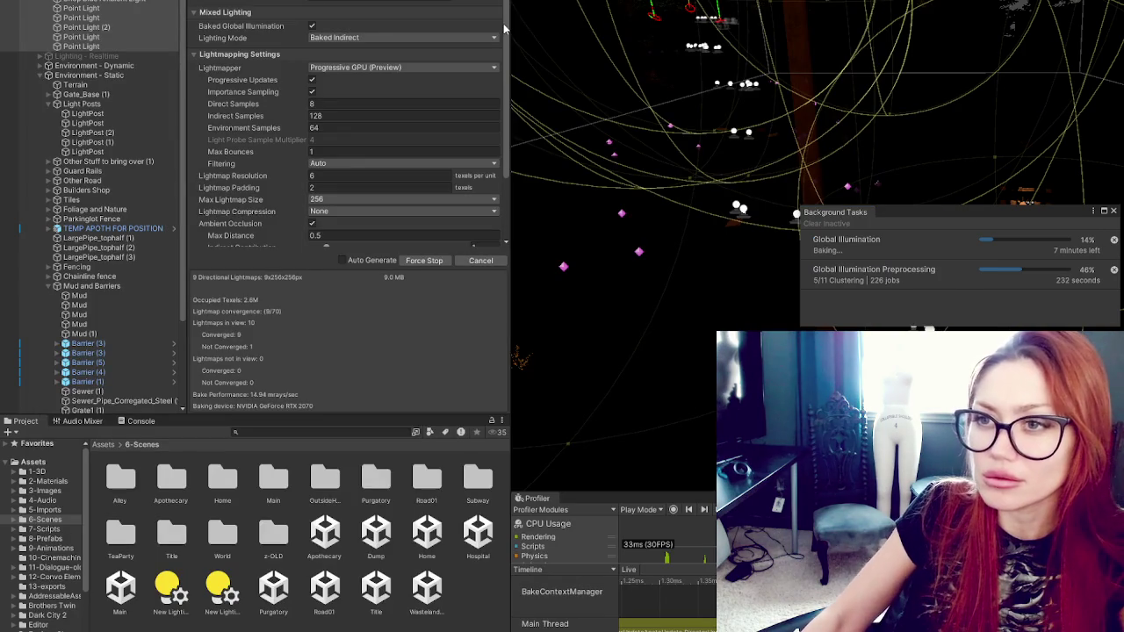
scroll(331, 16, up, 1)
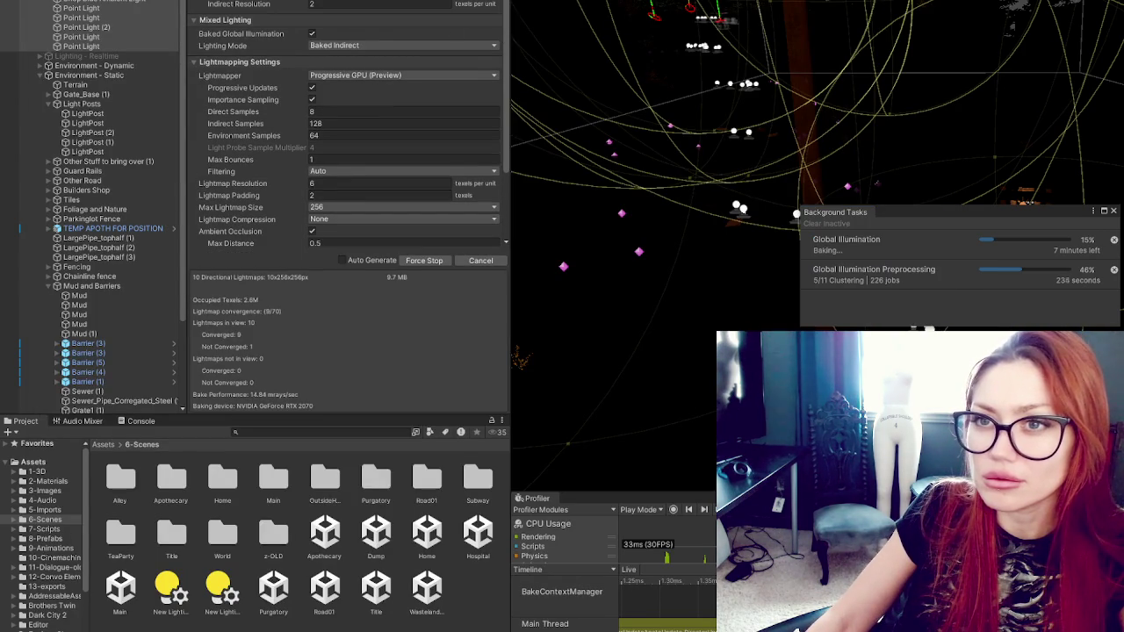
Step: Reselect the point light and open a separate Properties window for it
click(332, 2)
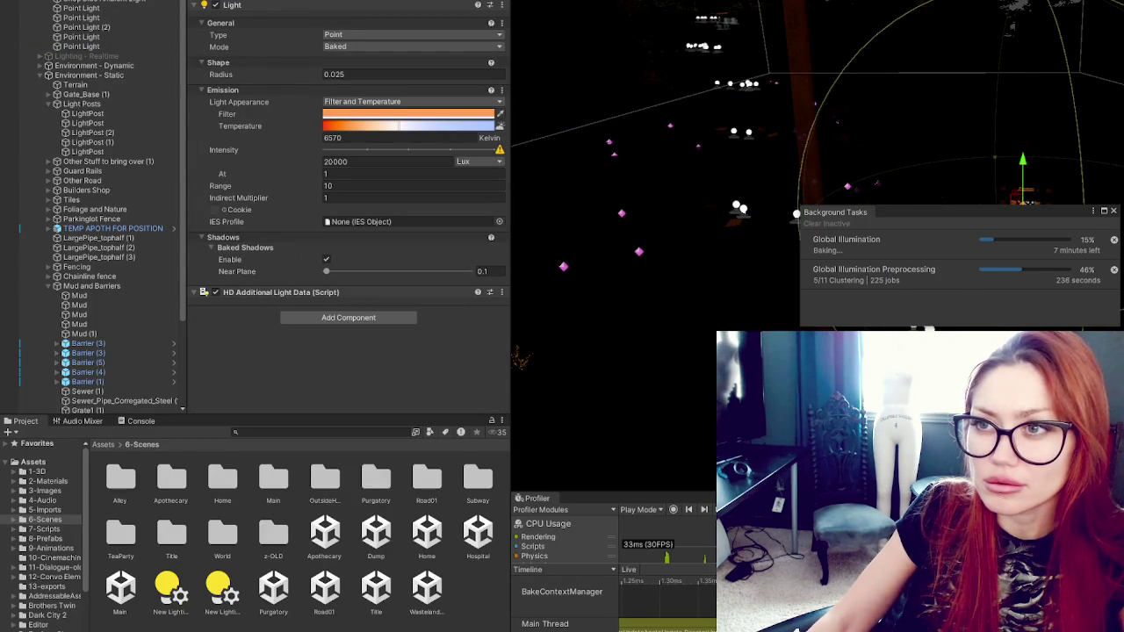
right_click(499, 3)
mouse_move(545, 72)
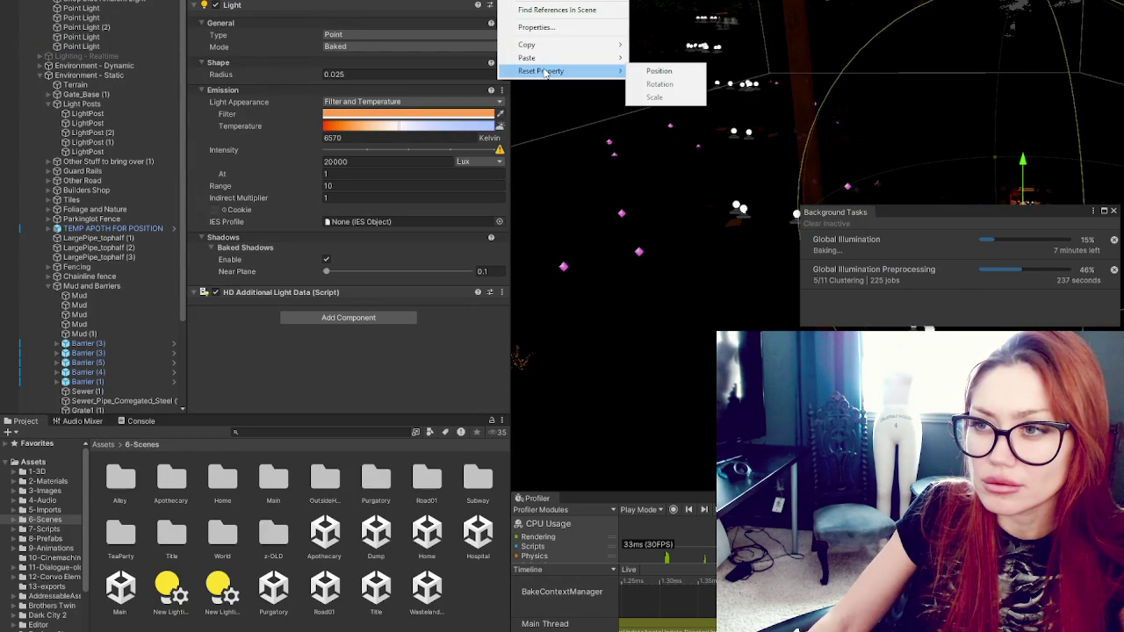
click(537, 27)
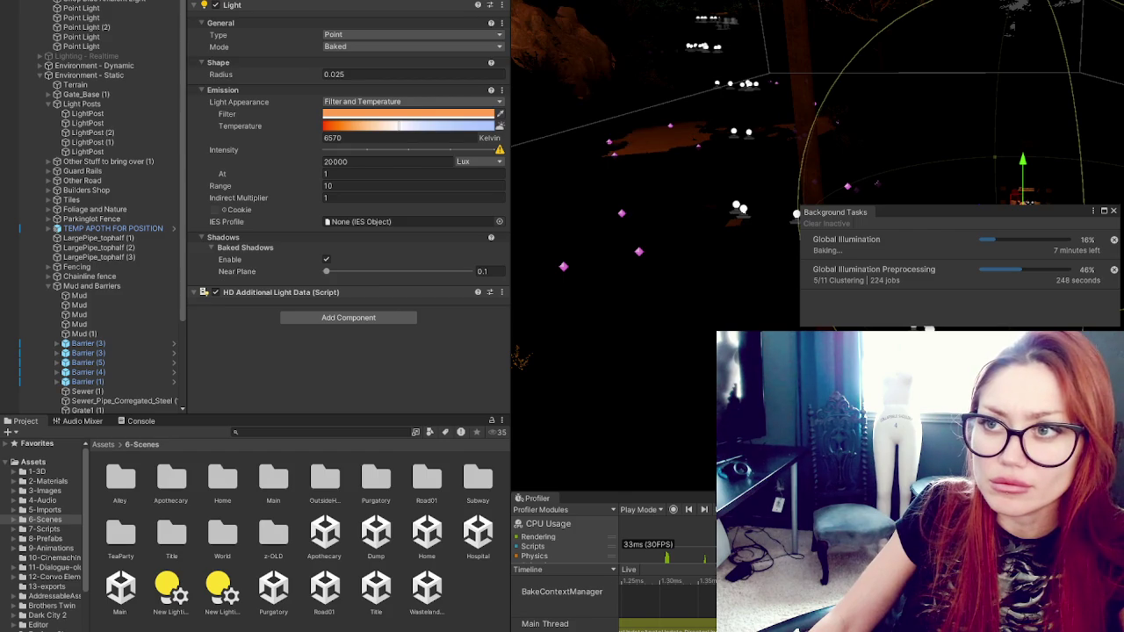
Step: Open the Light component's Show All Additional Properties preferences, then close the Preferences window
click(501, 6)
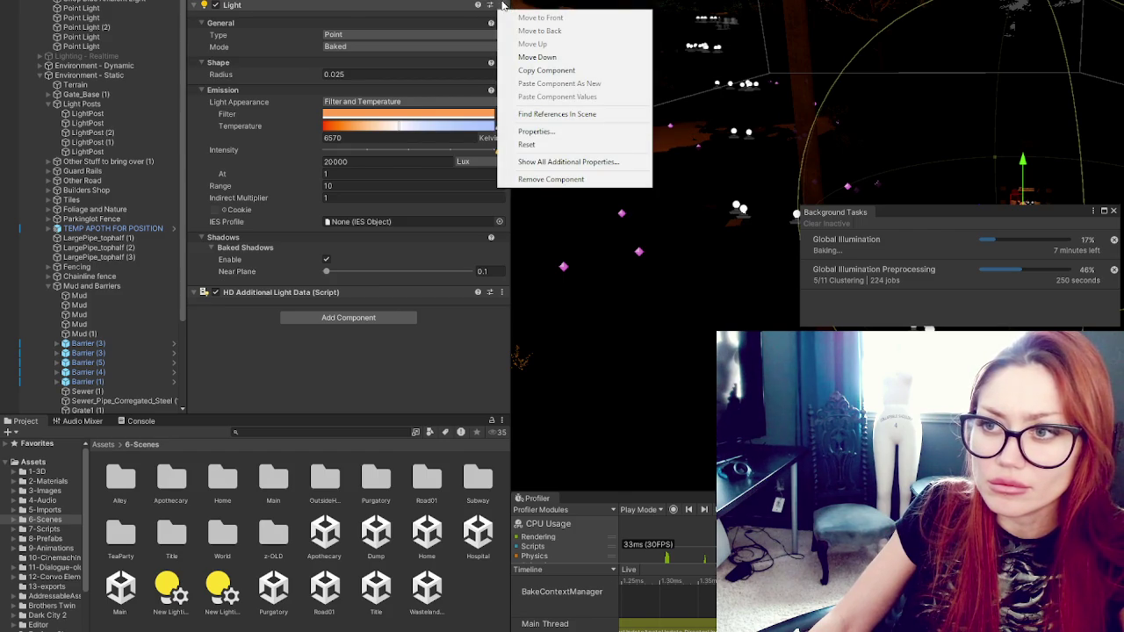
click(572, 162)
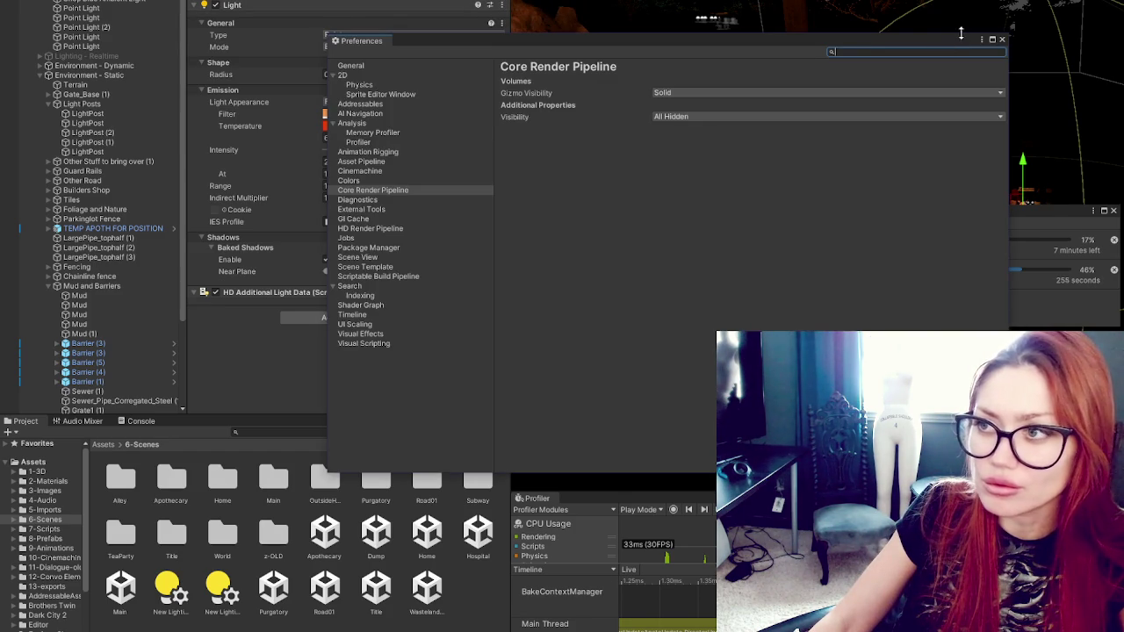
click(1001, 39)
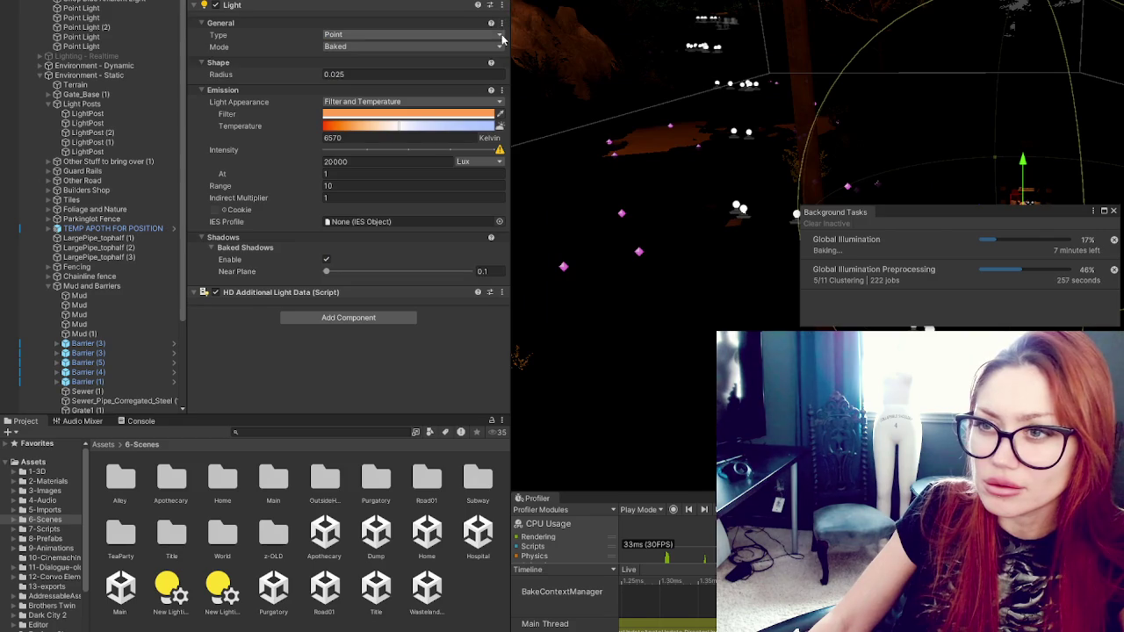
Step: Show Emission's additional properties, revealing Range Attenuation and Include For RayTracing
click(501, 91)
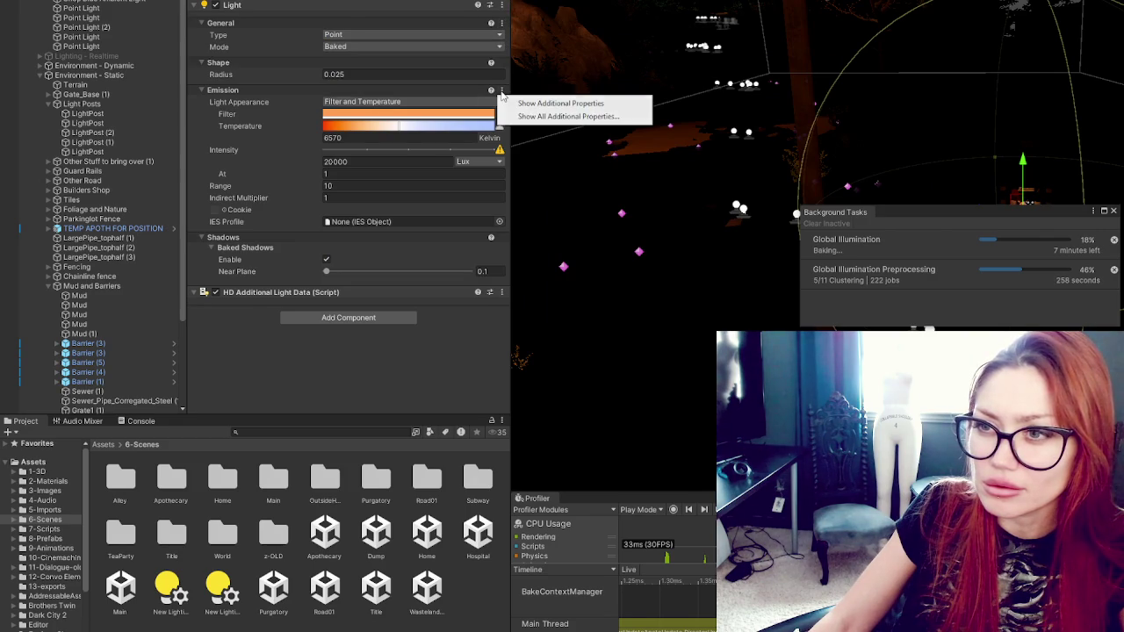
click(535, 103)
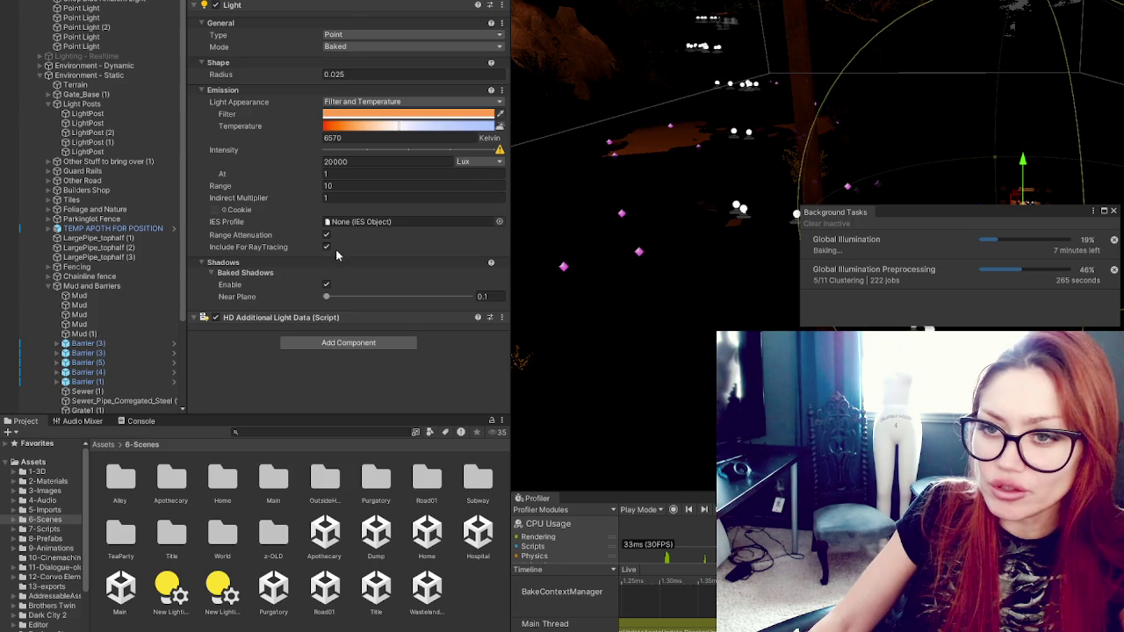
click(505, 24)
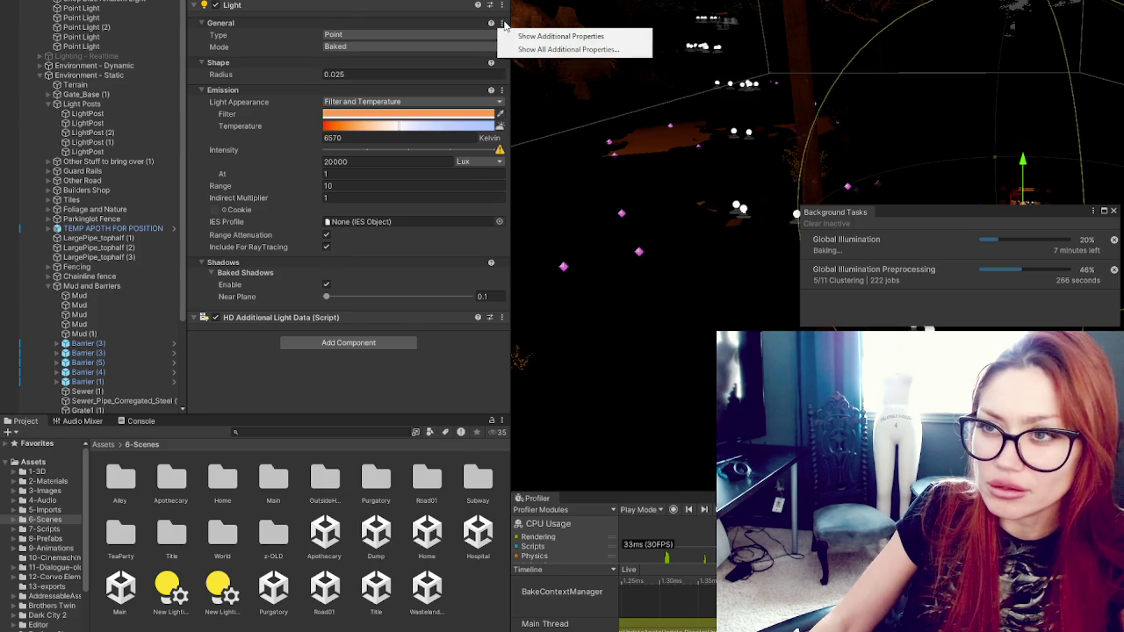
click(506, 34)
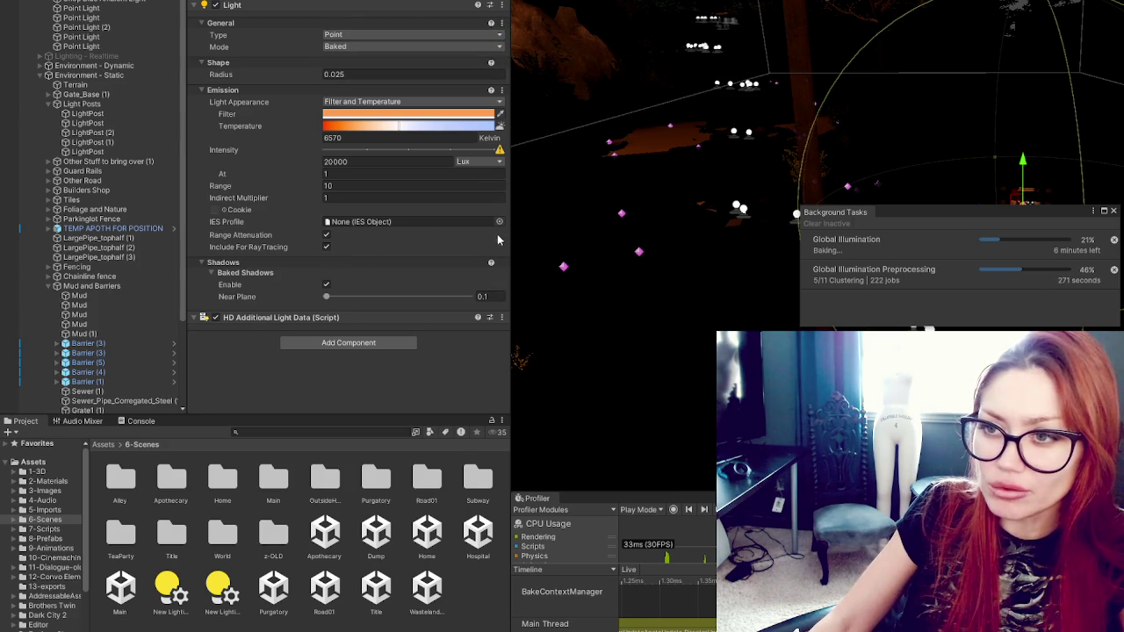
click(503, 92)
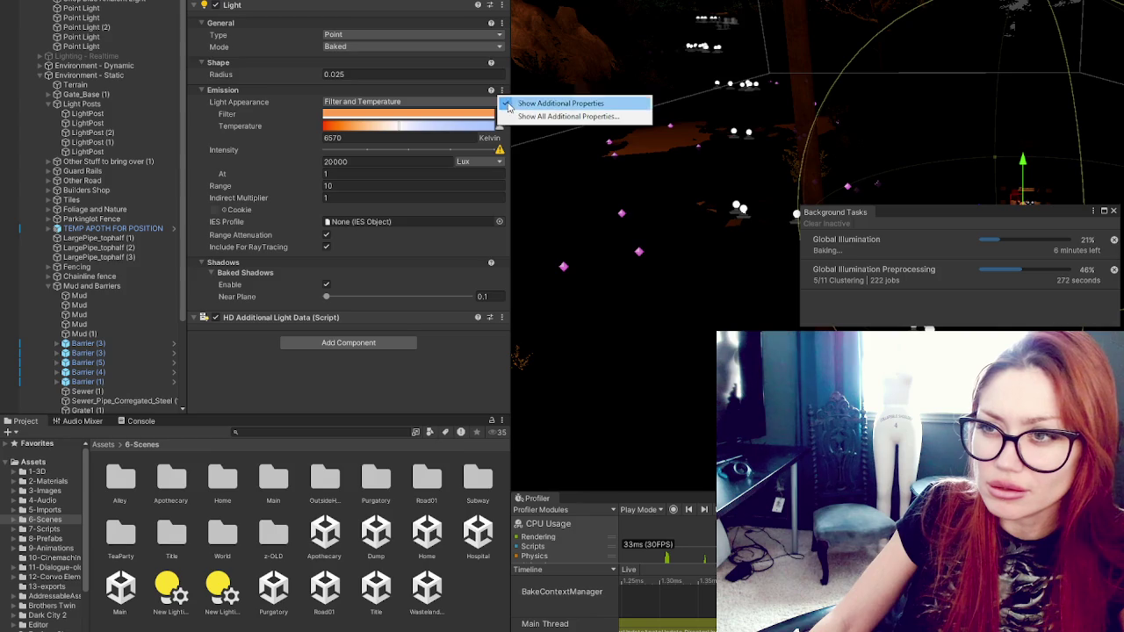
click(510, 117)
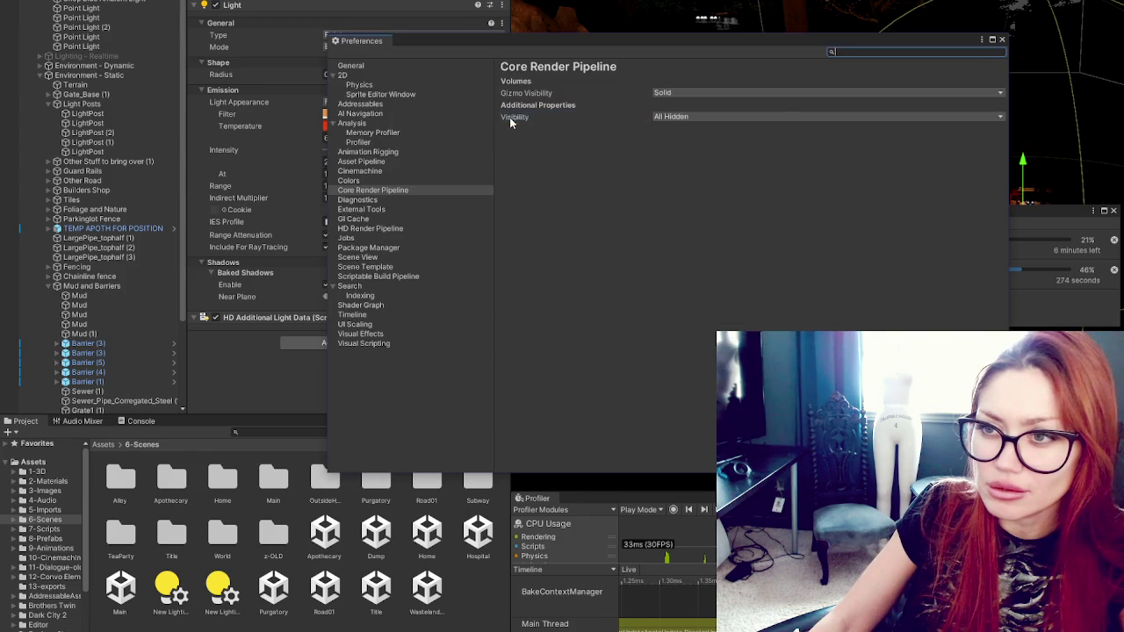
click(1003, 41)
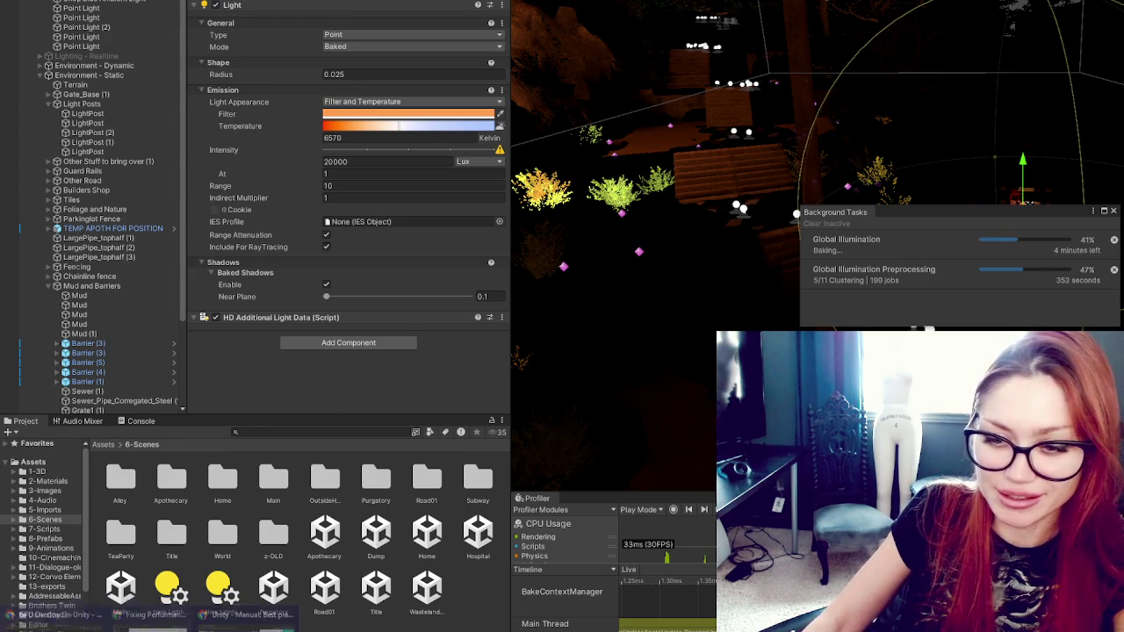
click(48, 615)
mouse_move(349, 48)
mouse_down()
mouse_move(363, 51)
mouse_move(351, 63)
mouse_move(498, 78)
mouse_move(562, 49)
mouse_move(431, 50)
mouse_move(411, 63)
mouse_move(525, 63)
mouse_move(505, 77)
mouse_move(396, 91)
mouse_move(481, 78)
mouse_move(760, 86)
mouse_move(616, 63)
mouse_move(404, 78)
mouse_move(436, 91)
mouse_move(626, 92)
mouse_up()
mouse_move(680, 91)
mouse_down()
mouse_move(820, 91)
mouse_move(480, 89)
mouse_move(402, 105)
mouse_move(443, 91)
mouse_move(441, 106)
mouse_move(588, 112)
mouse_move(566, 115)
mouse_up()
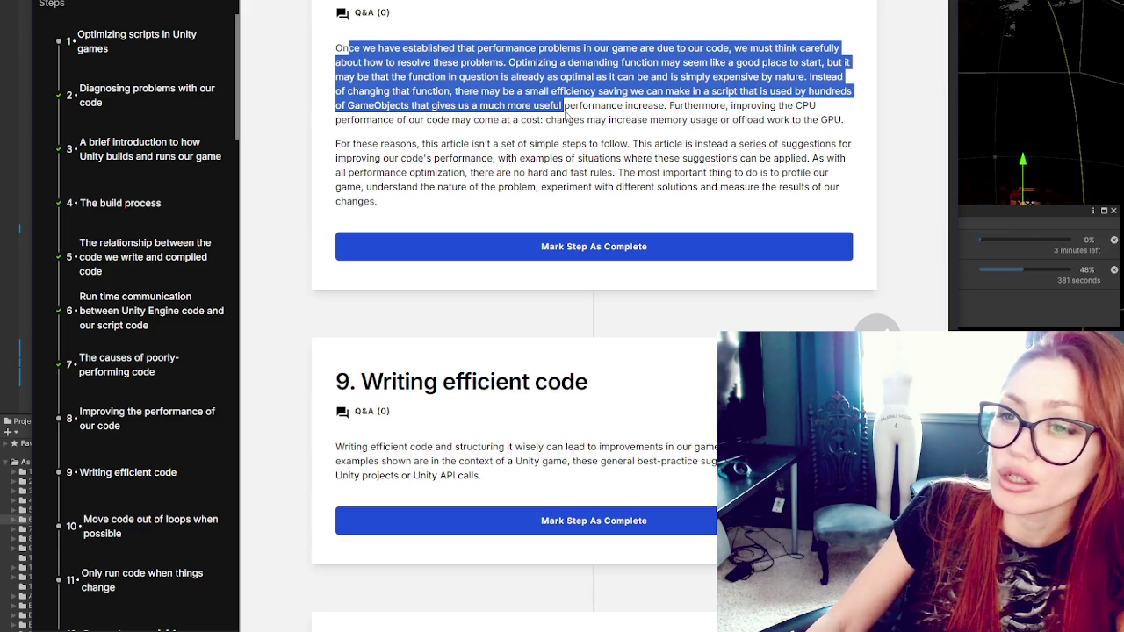
click(439, 106)
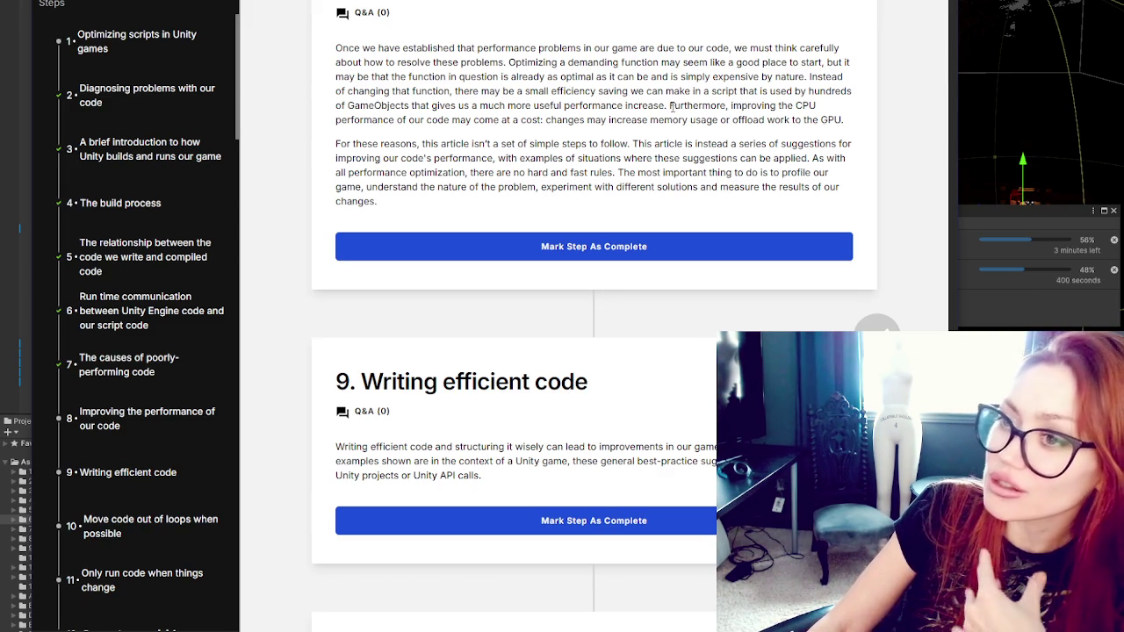
drag(669, 106, 830, 104)
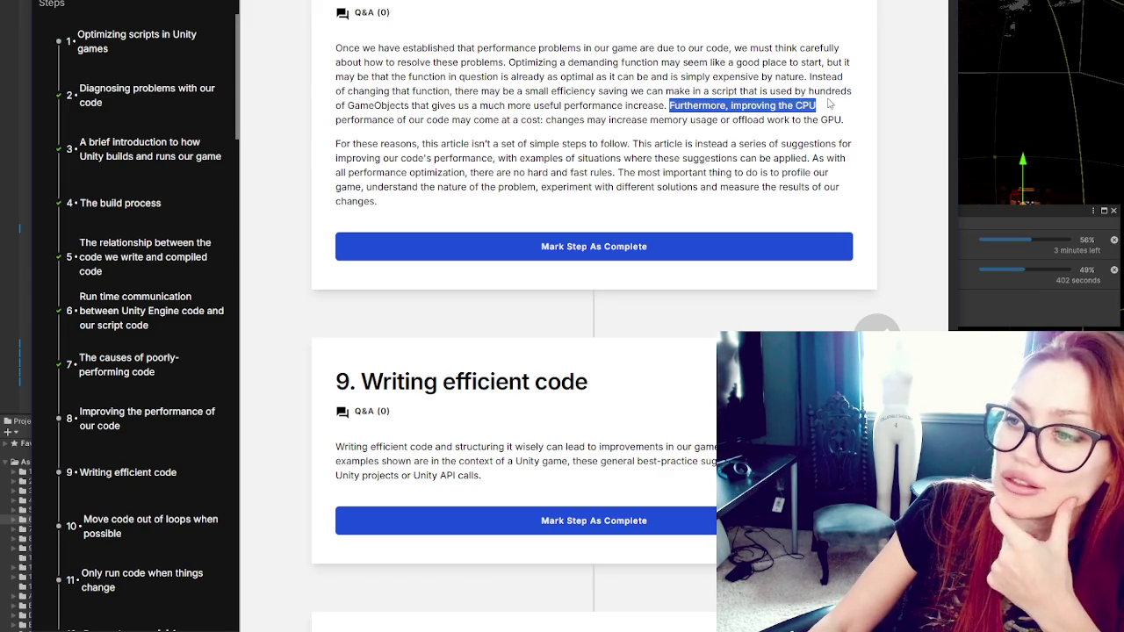
click(825, 114)
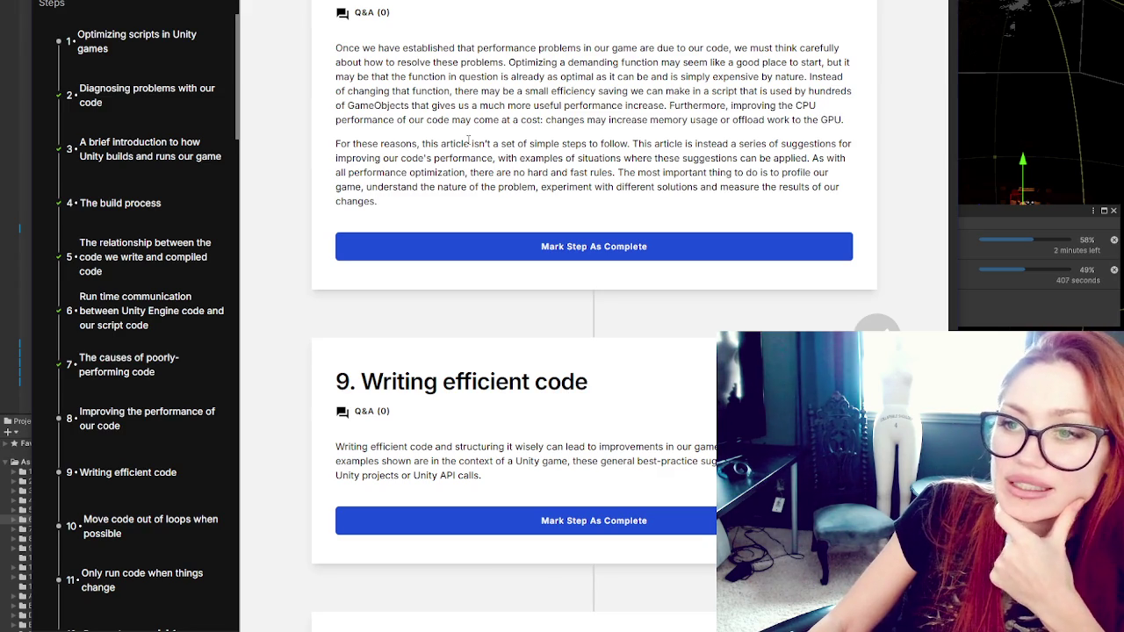
mouse_move(668, 143)
mouse_down()
mouse_move(679, 159)
mouse_move(417, 159)
mouse_move(562, 163)
mouse_move(587, 187)
mouse_up()
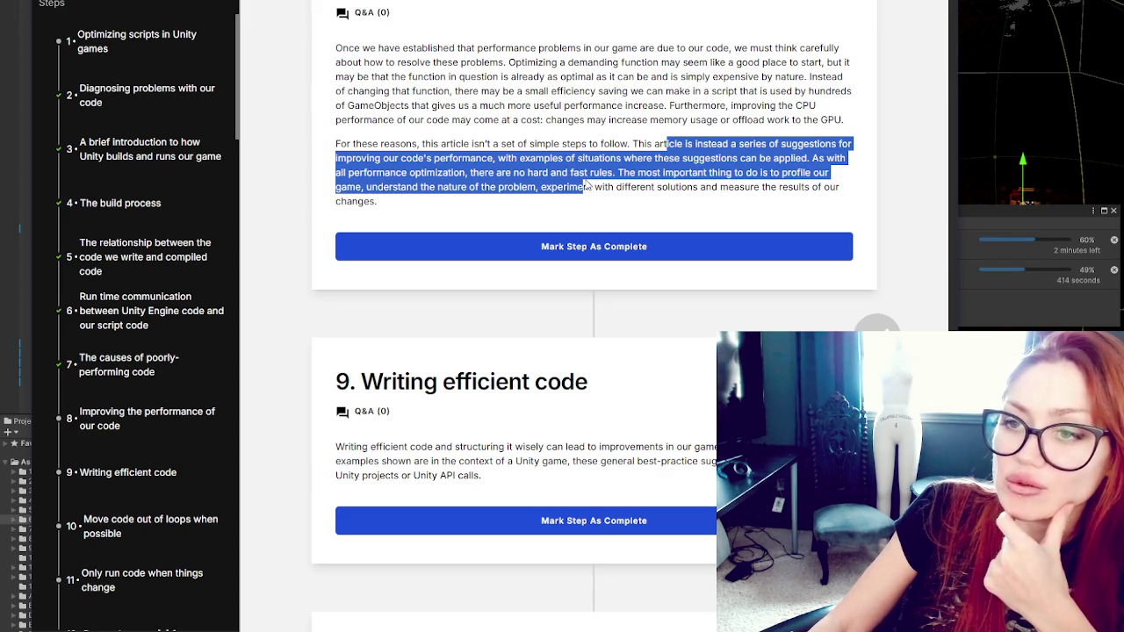
mouse_move(587, 187)
mouse_down()
mouse_move(685, 187)
mouse_move(729, 172)
mouse_move(773, 198)
mouse_move(792, 188)
mouse_move(373, 187)
mouse_move(419, 202)
mouse_up()
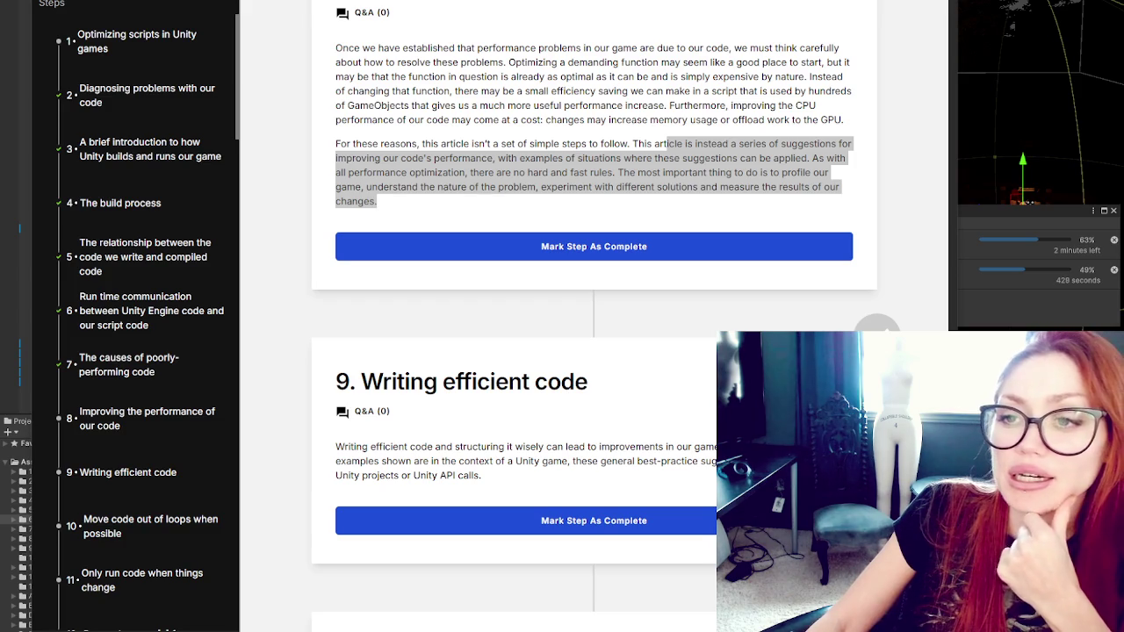
triple_click(524, 157)
click(554, 342)
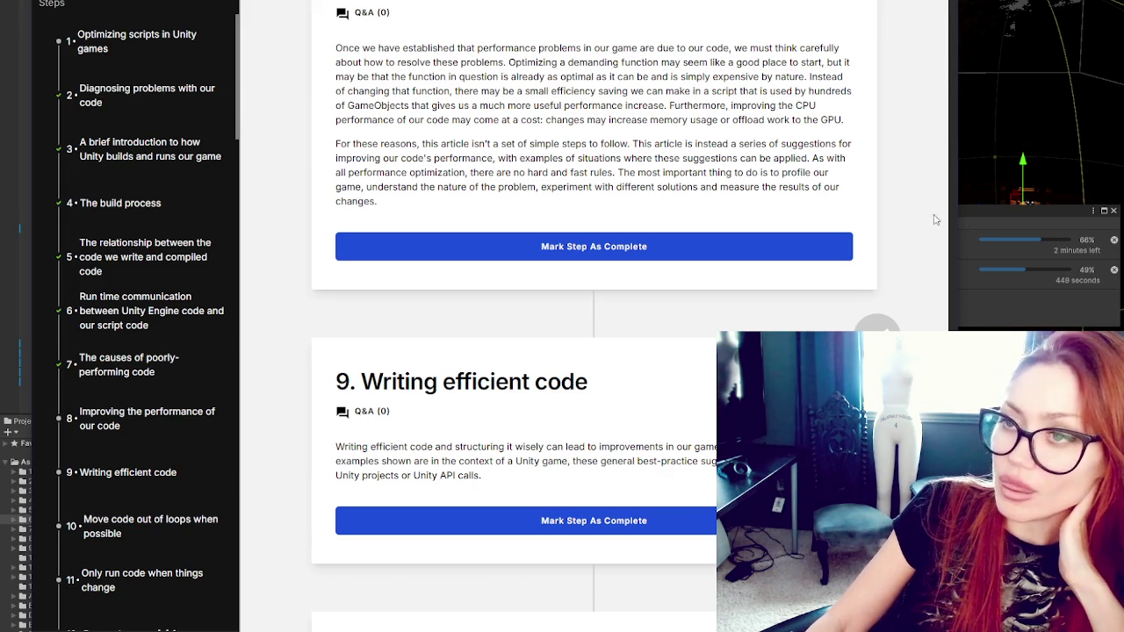
click(524, 249)
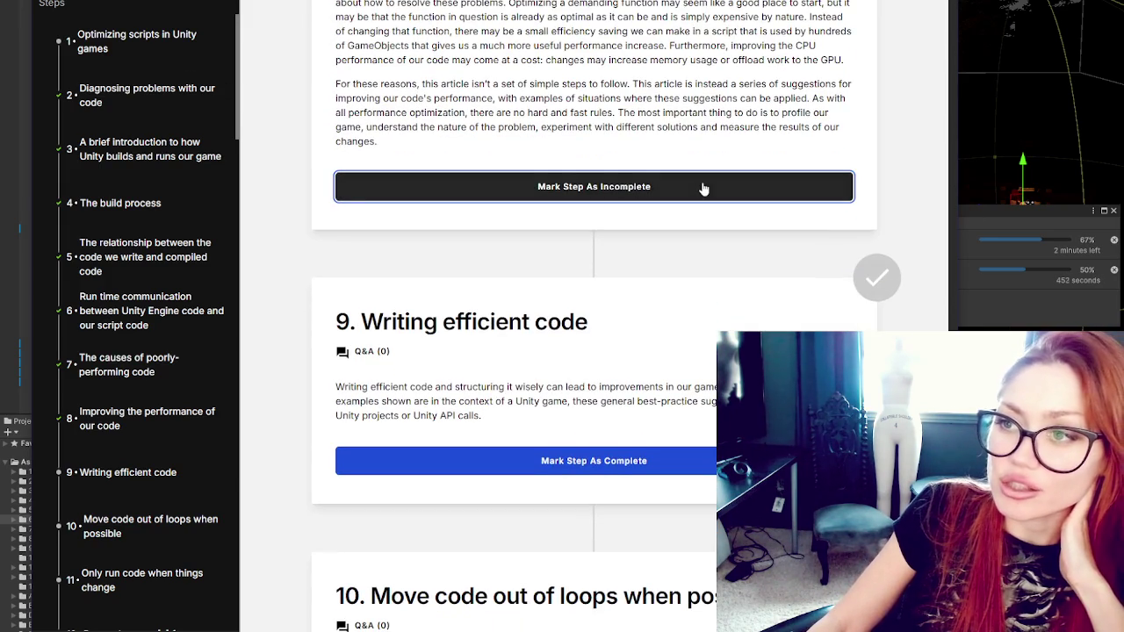
Step: Read through step 9, 'Writing efficient code', and mark it complete
scroll(702, 187, down, 2)
scroll(702, 188, up, 1)
scroll(670, 166, up, 2)
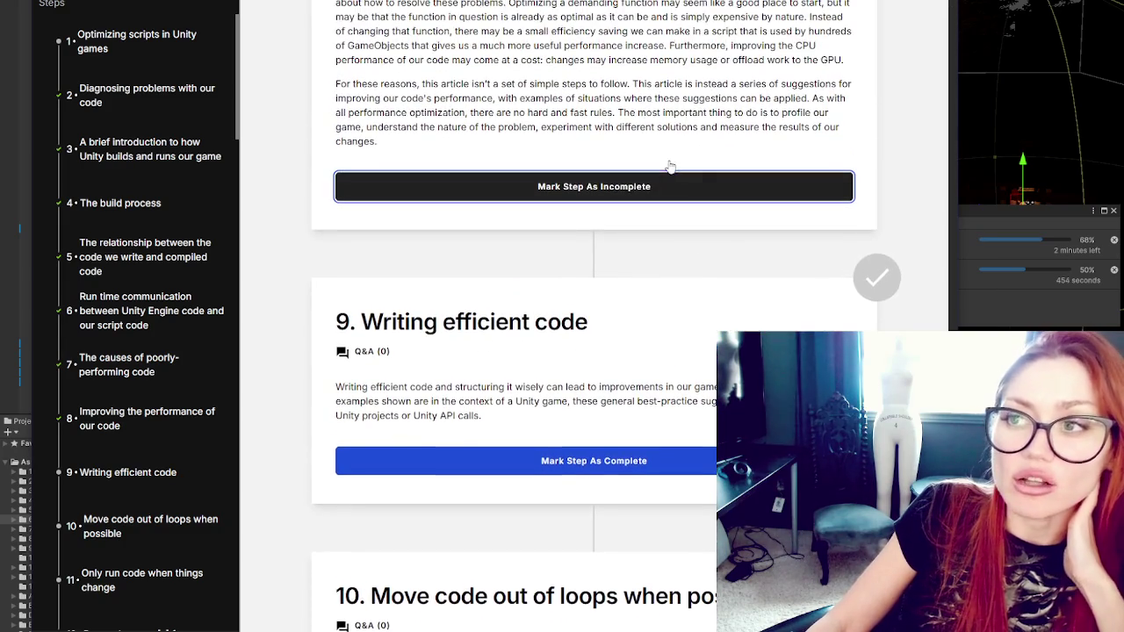
scroll(669, 166, up, 1)
scroll(670, 166, down, 5)
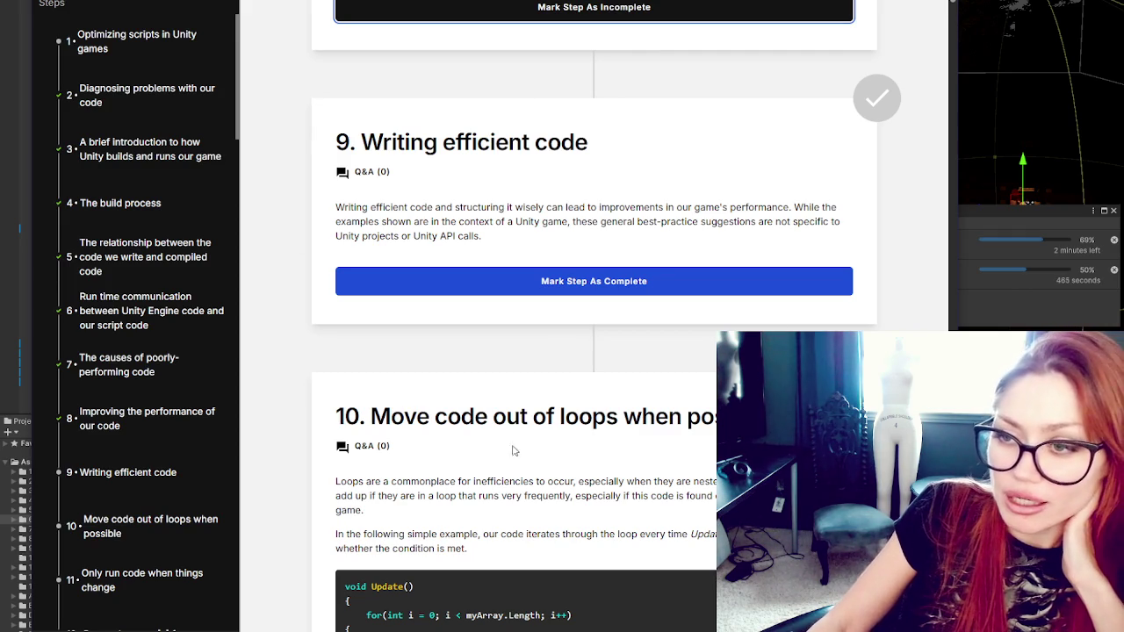
scroll(684, 286, down, 2)
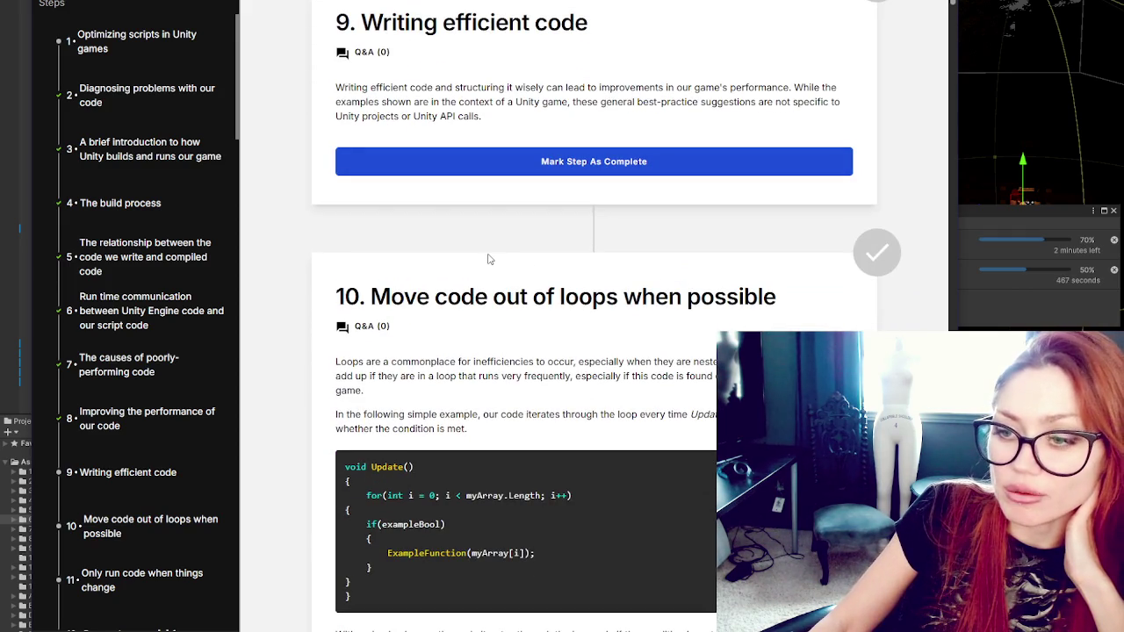
scroll(489, 259, down, 3)
scroll(461, 421, up, 4)
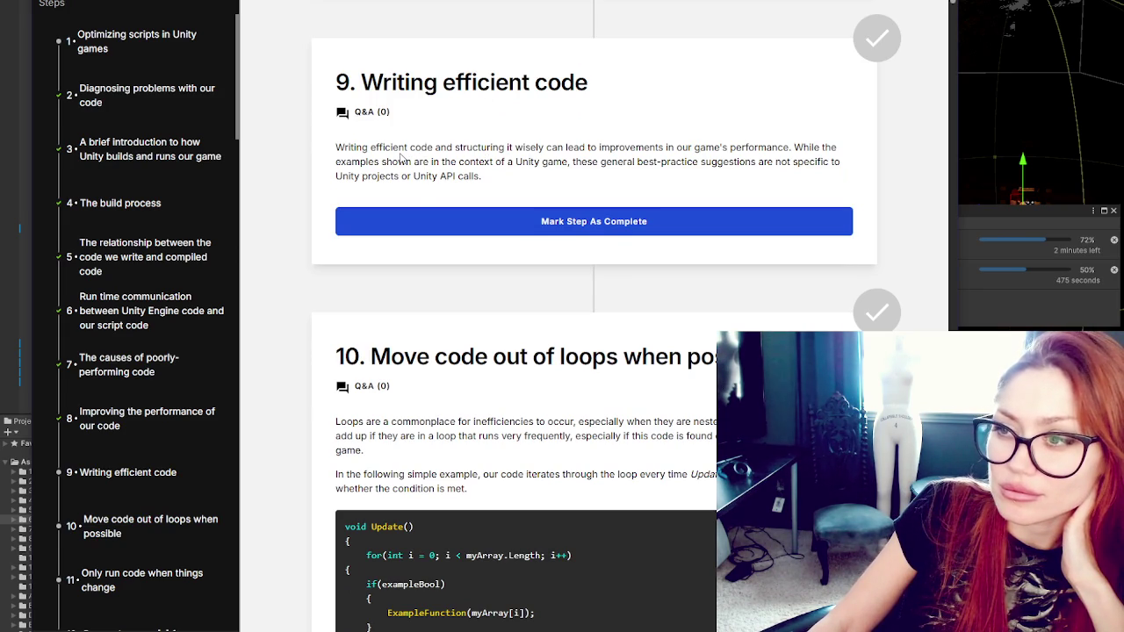
click(422, 223)
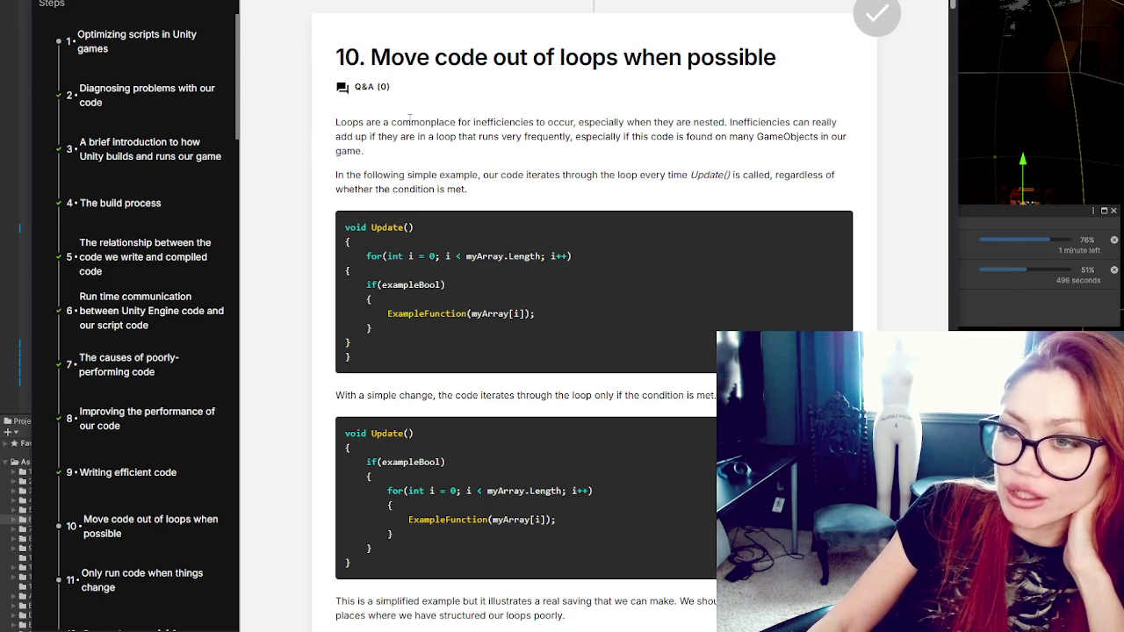
Step: Read step 10's Update() code examples and mark 'Move code out of loops' complete
scroll(409, 117, down, 3)
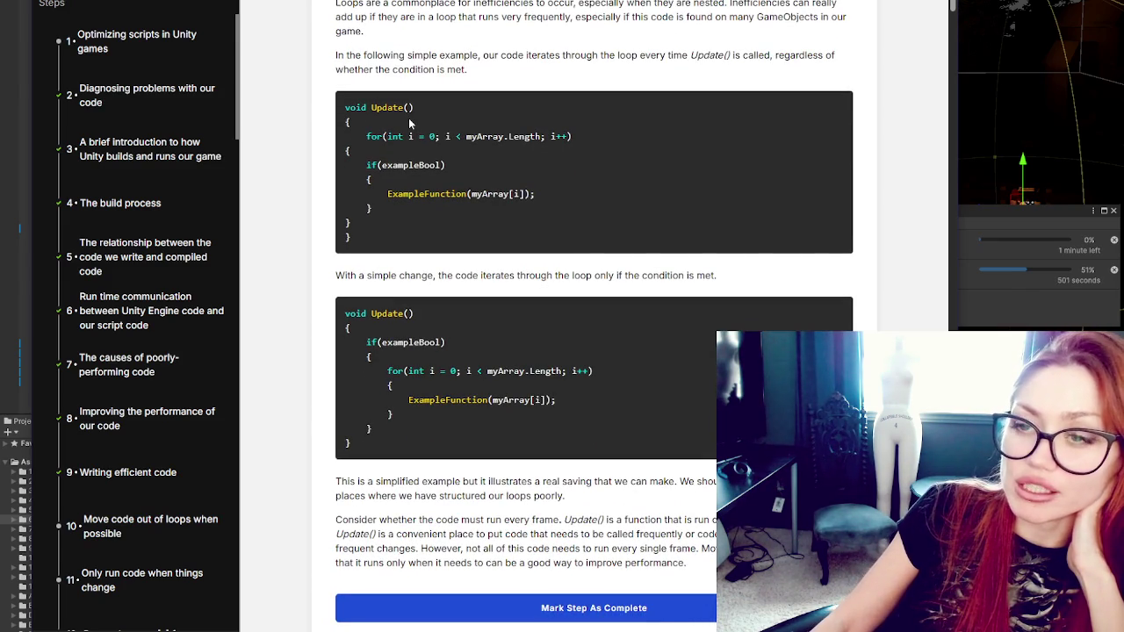
scroll(623, 220, down, 3)
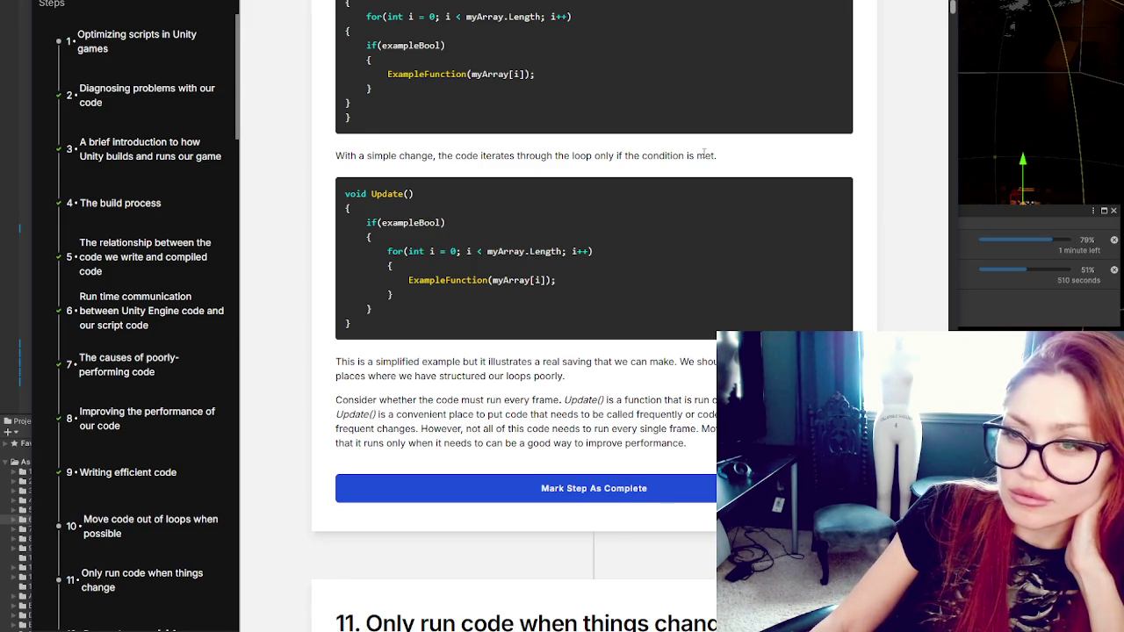
scroll(699, 154, down, 2)
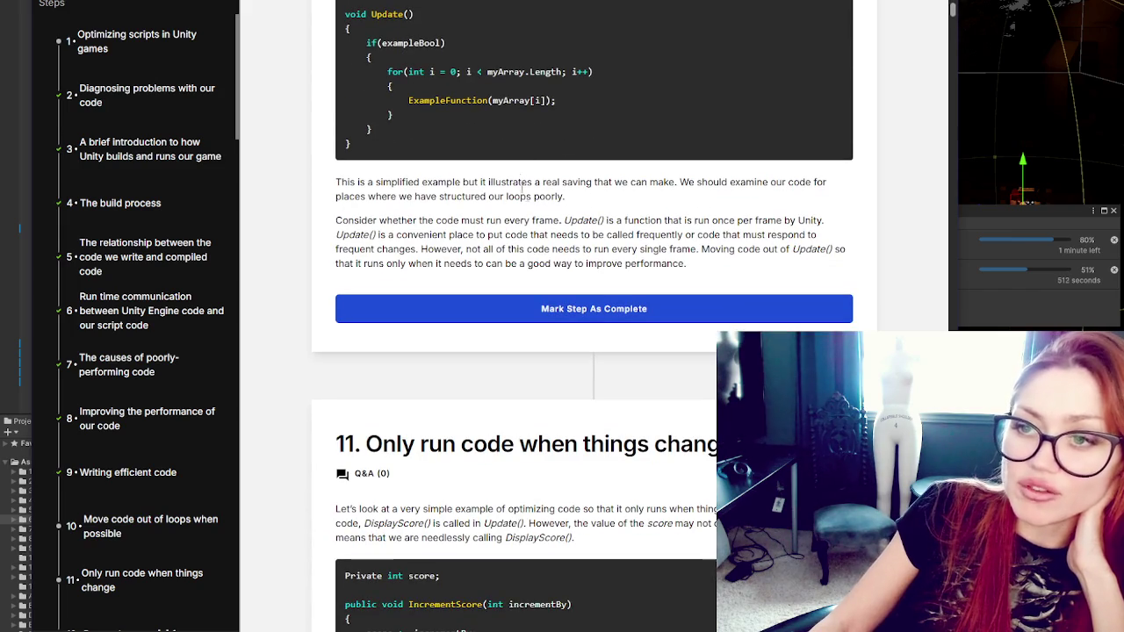
scroll(579, 218, up, 1)
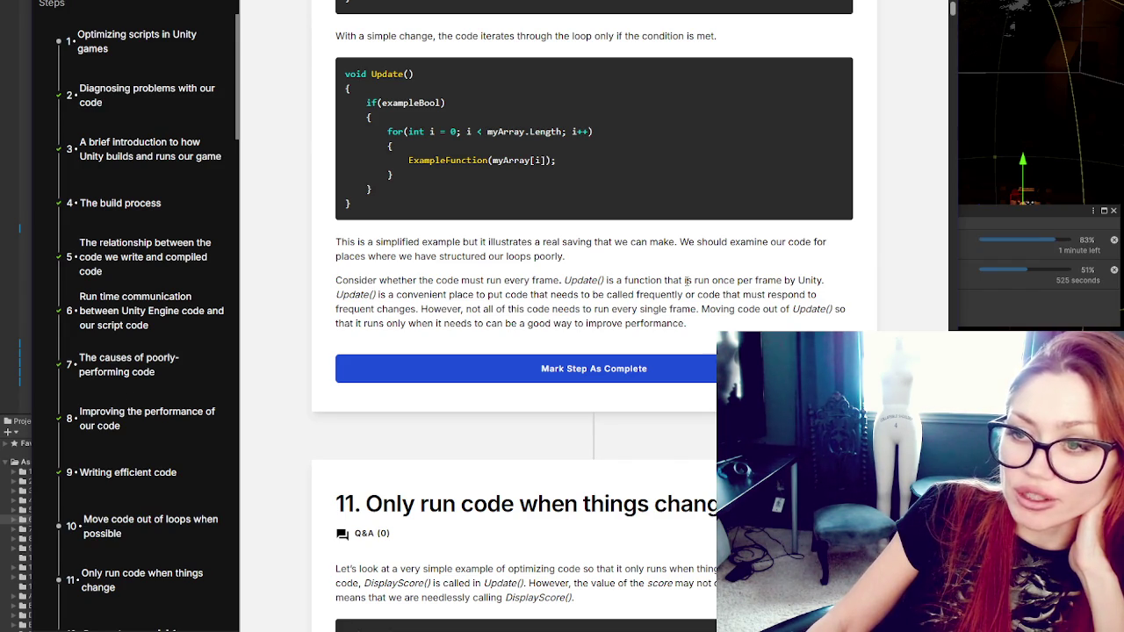
mouse_move(617, 280)
mouse_down()
mouse_move(834, 283)
mouse_move(401, 295)
mouse_move(610, 295)
mouse_move(707, 281)
mouse_move(728, 295)
mouse_move(815, 295)
mouse_move(412, 309)
mouse_move(859, 319)
mouse_move(422, 323)
mouse_move(720, 309)
mouse_move(686, 323)
mouse_up()
click(686, 323)
scroll(580, 58, up, 5)
scroll(528, 289, down, 3)
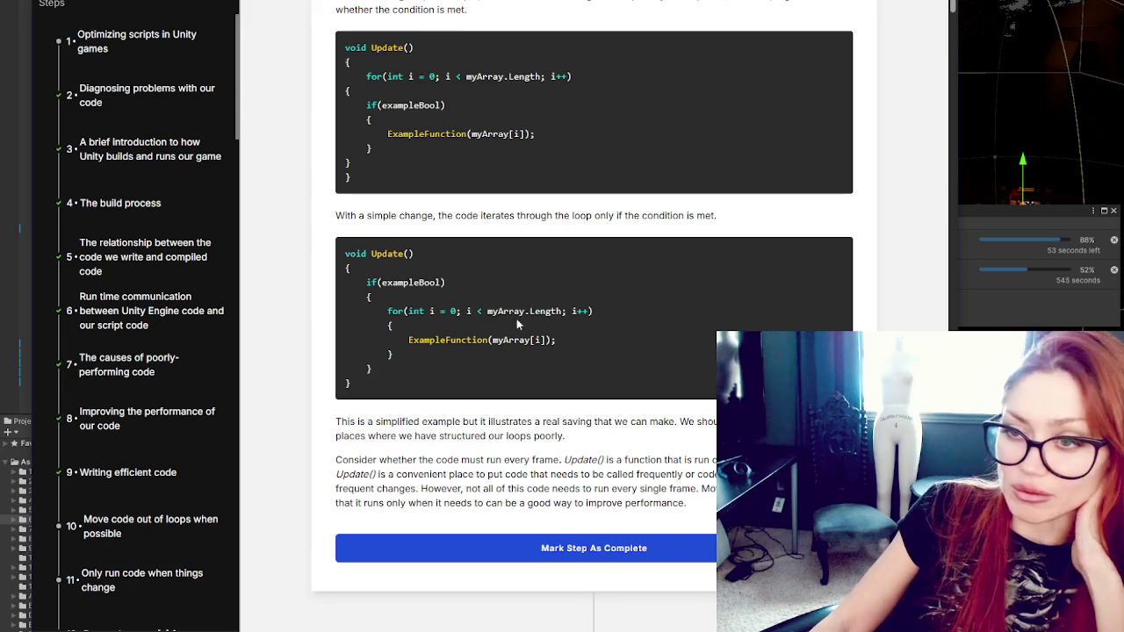
double_click(381, 47)
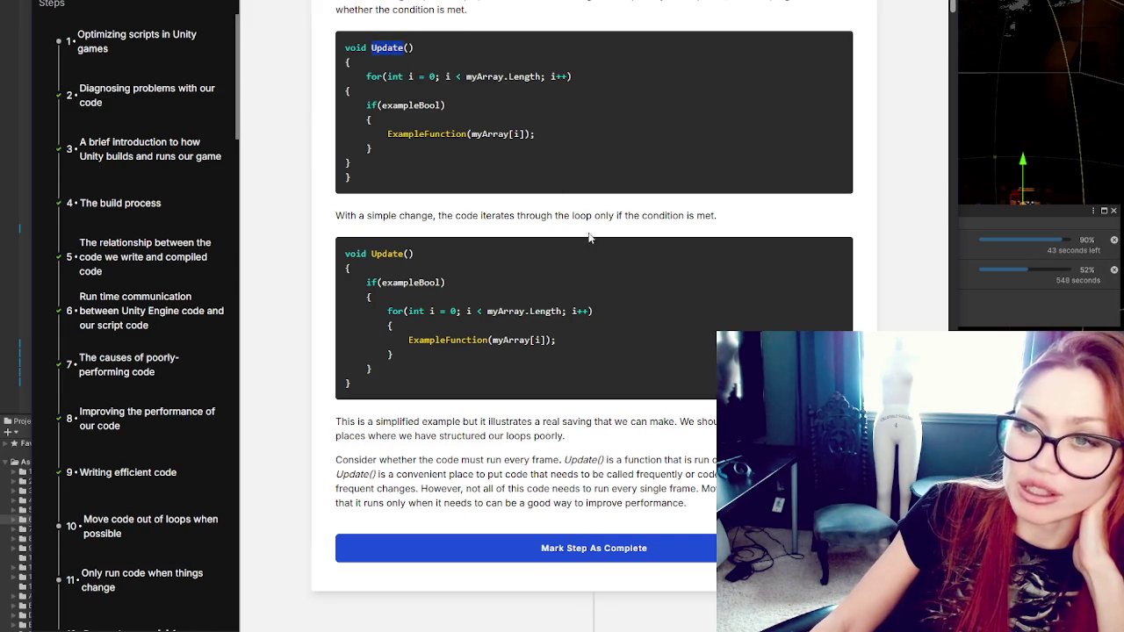
scroll(401, 257, down, 2)
click(596, 366)
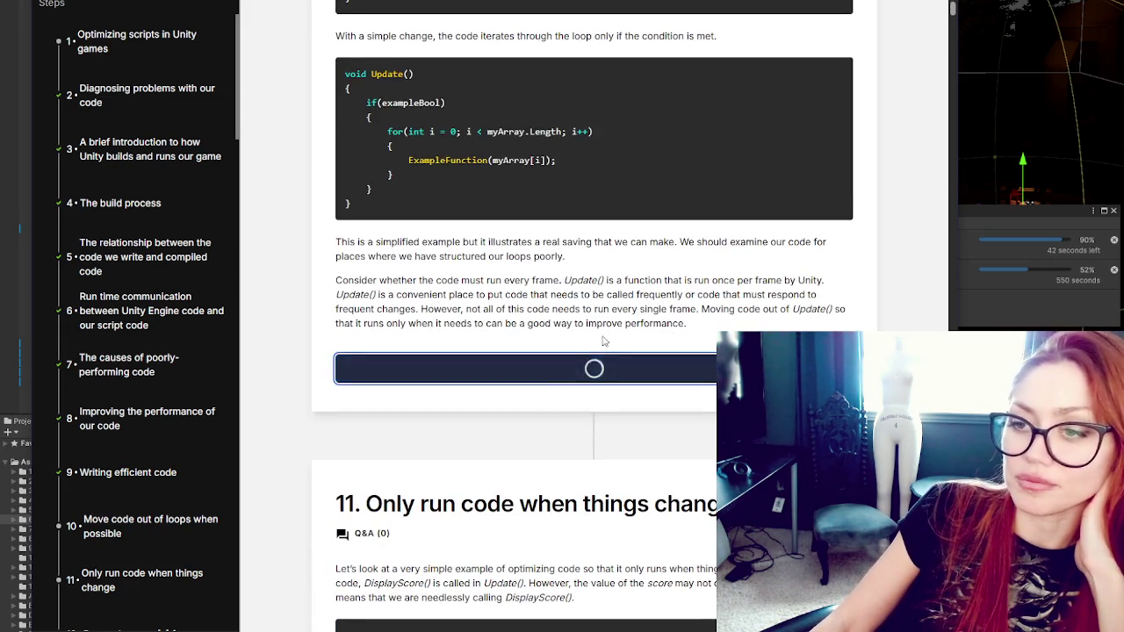
scroll(423, 264, up, 3)
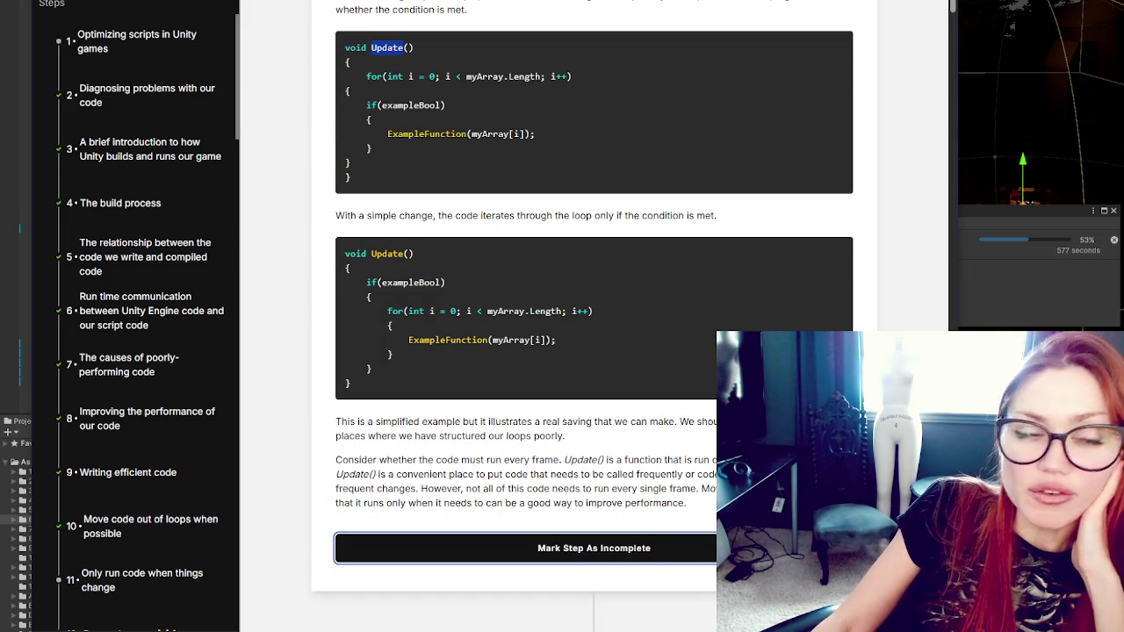
key(alt+Tab)
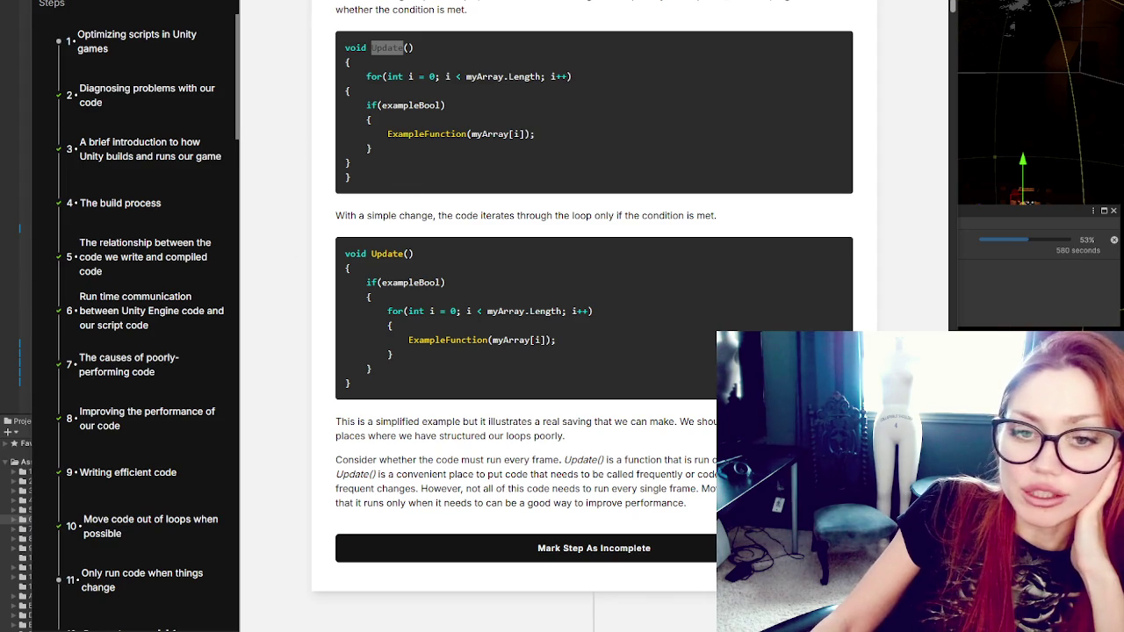
drag(367, 77, 611, 87)
Step: Highlight the for header, if(exampleBool) and ExampleFunction(myArray[i]) lines, then the entire loop block
triple_click(386, 77)
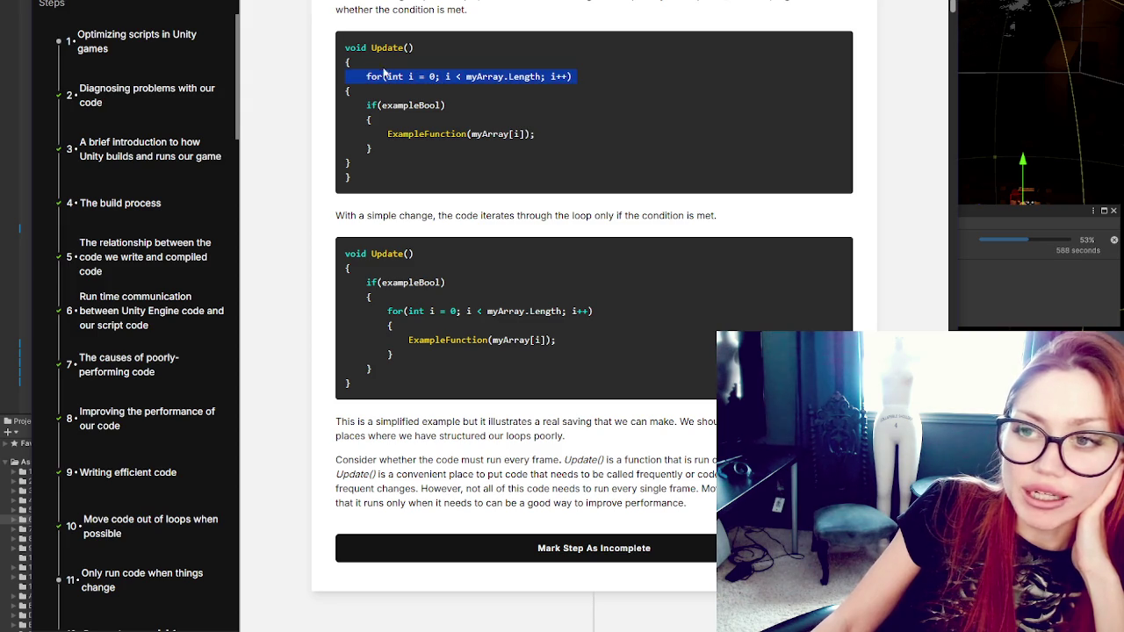
drag(367, 106, 489, 104)
drag(386, 134, 568, 136)
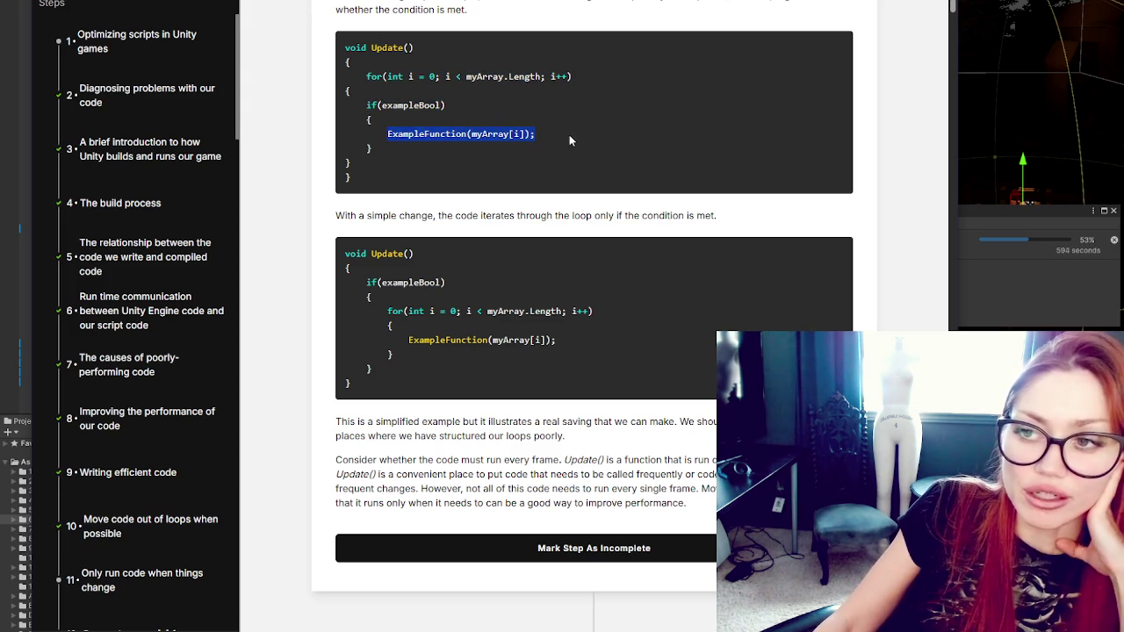
double_click(404, 105)
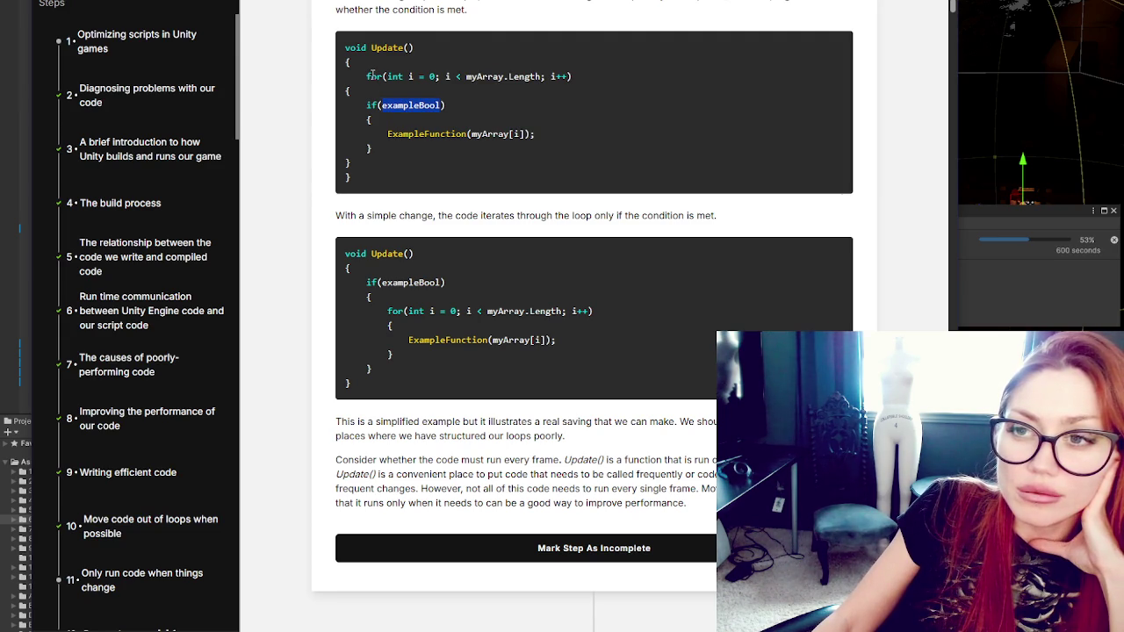
drag(366, 77, 395, 165)
click(398, 159)
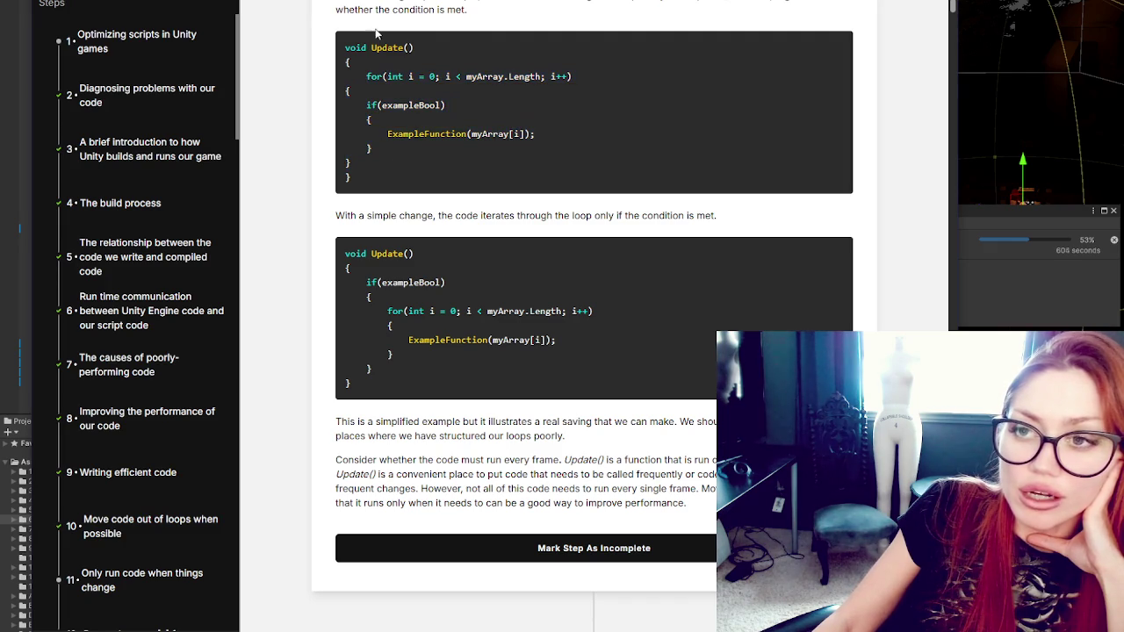
mouse_move(367, 76)
mouse_down()
mouse_move(431, 134)
mouse_move(396, 166)
mouse_up()
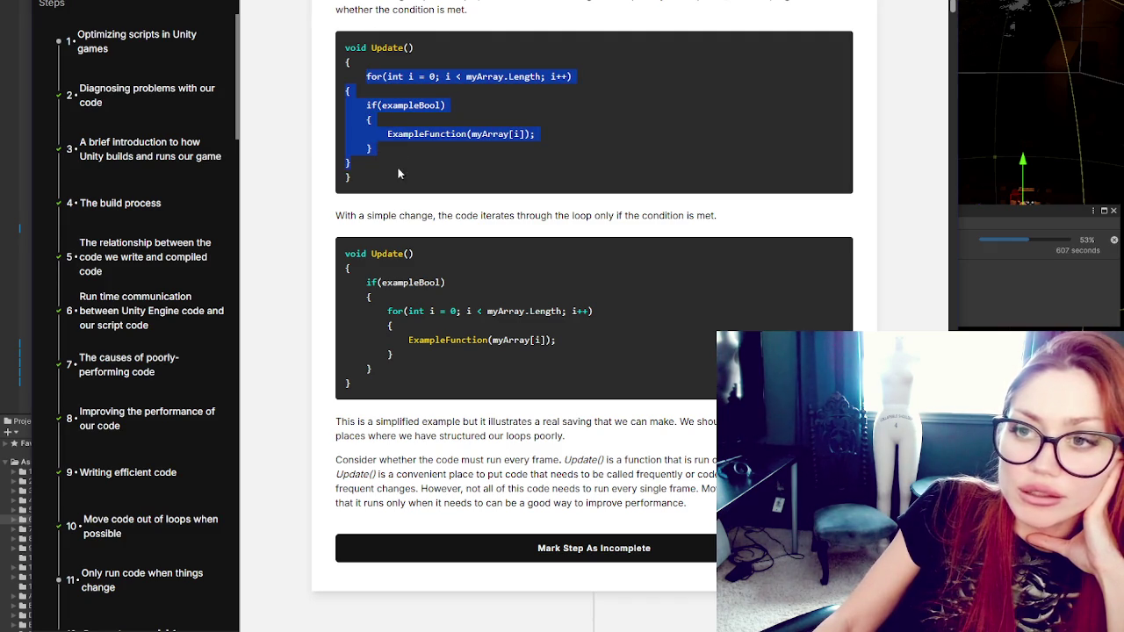
scroll(438, 274, down, 1)
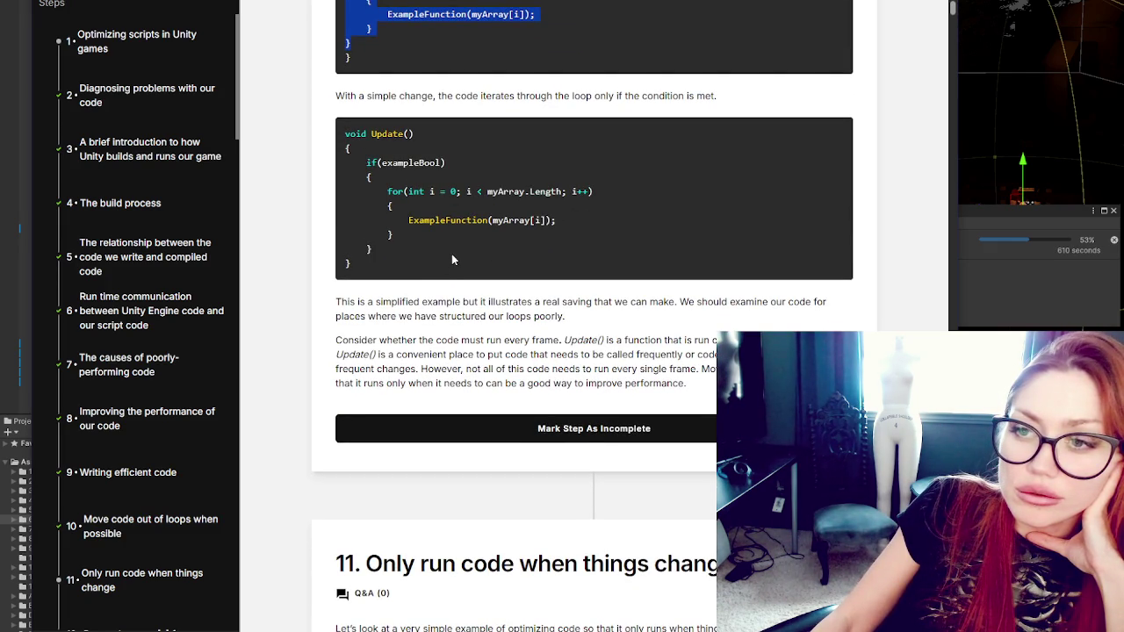
Step: Highlight exampleBool and the nested for loop in step 10's improved example
double_click(410, 162)
scroll(644, 187, up, 1)
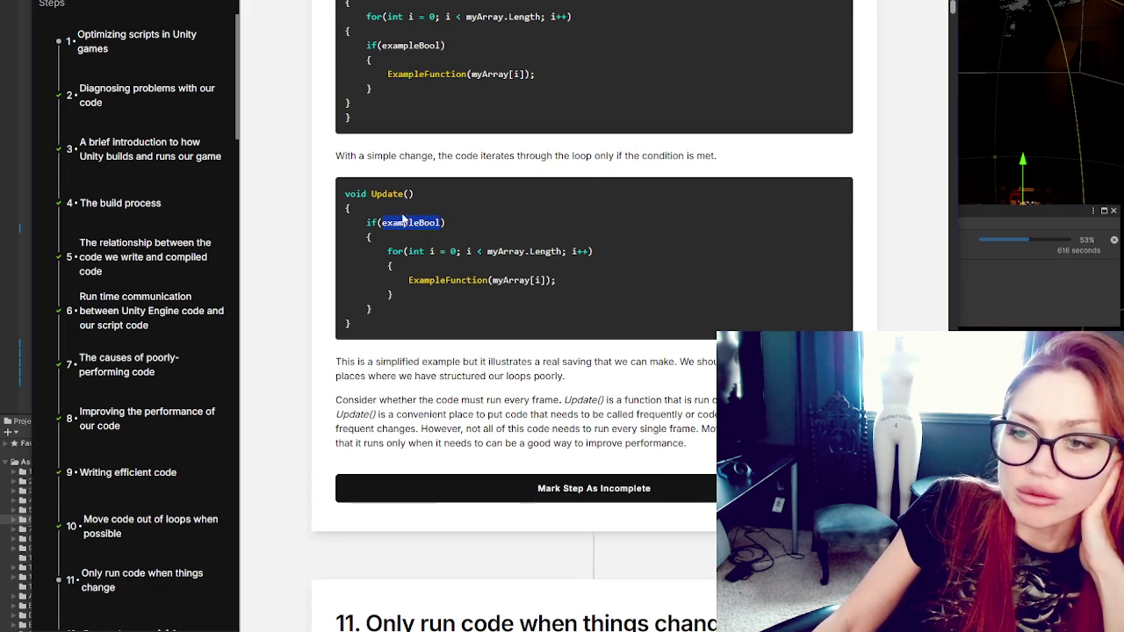
drag(387, 252, 416, 299)
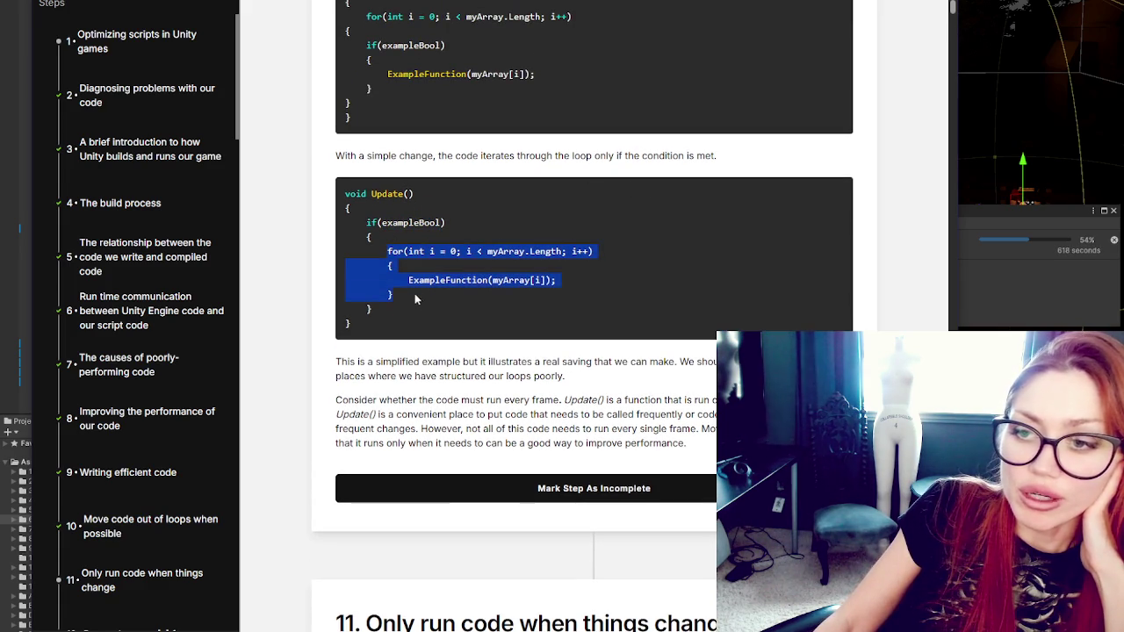
click(497, 291)
double_click(388, 222)
click(387, 222)
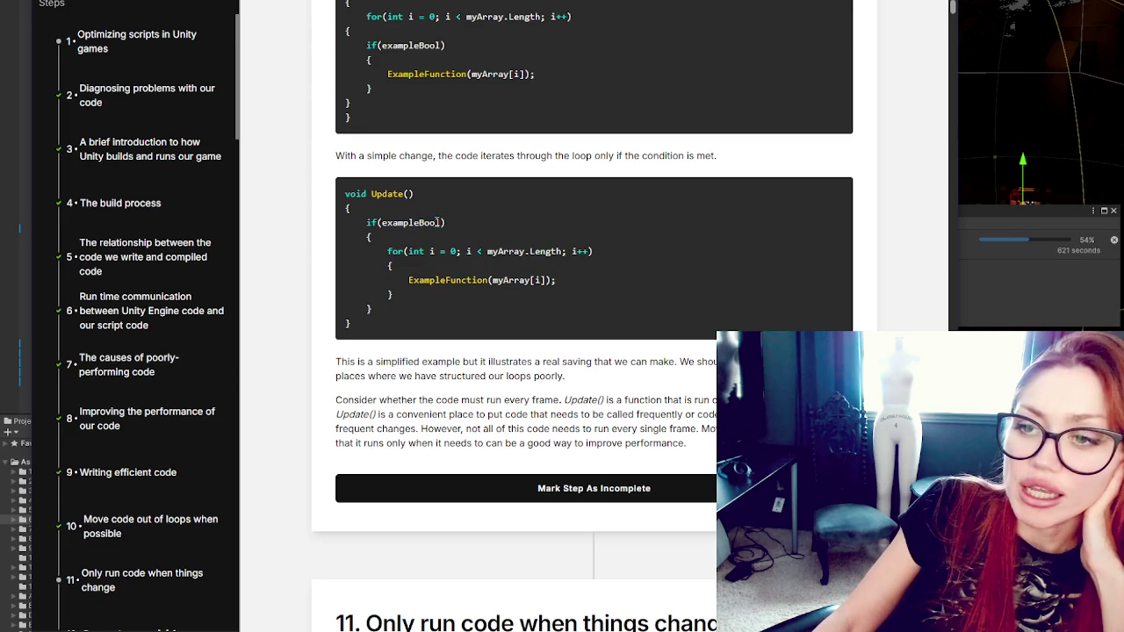
double_click(386, 222)
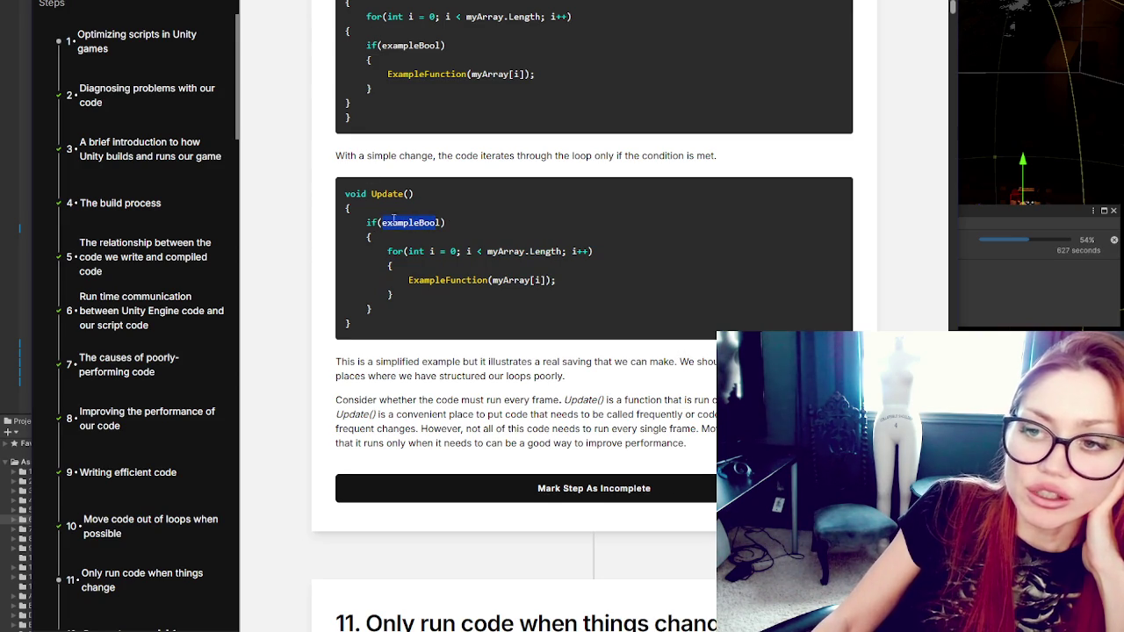
click(539, 229)
double_click(419, 222)
click(457, 233)
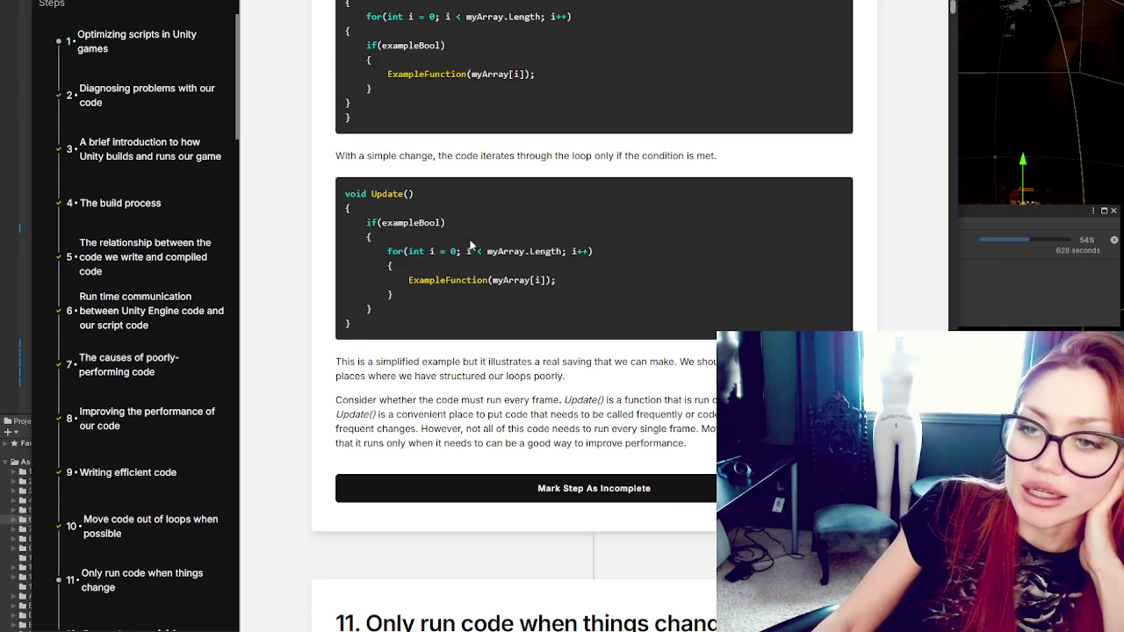
double_click(402, 222)
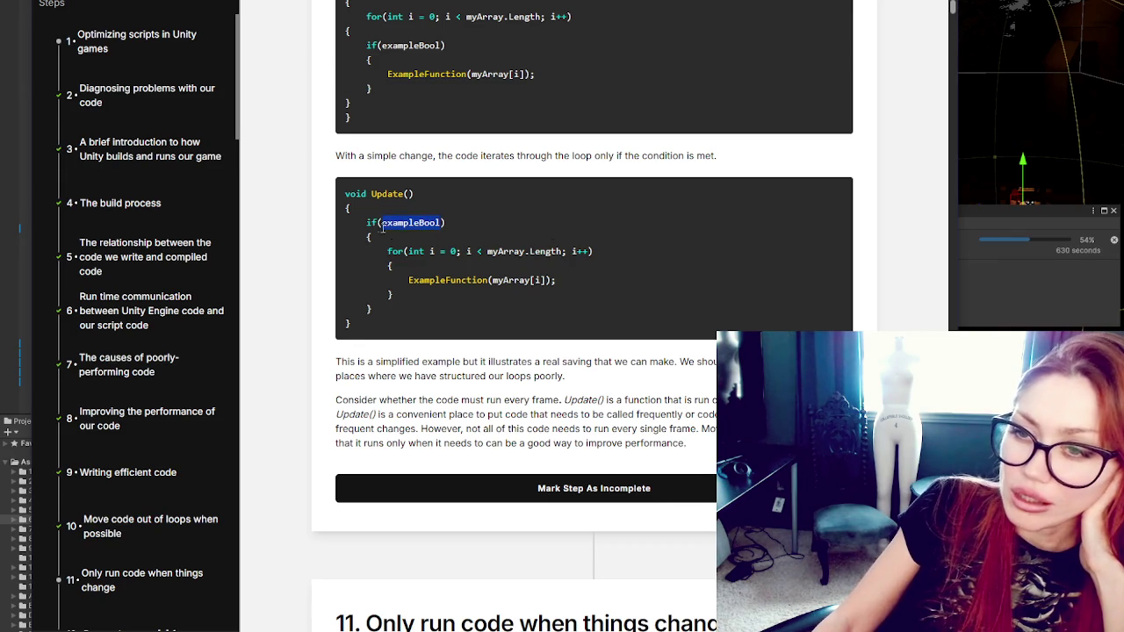
click(446, 223)
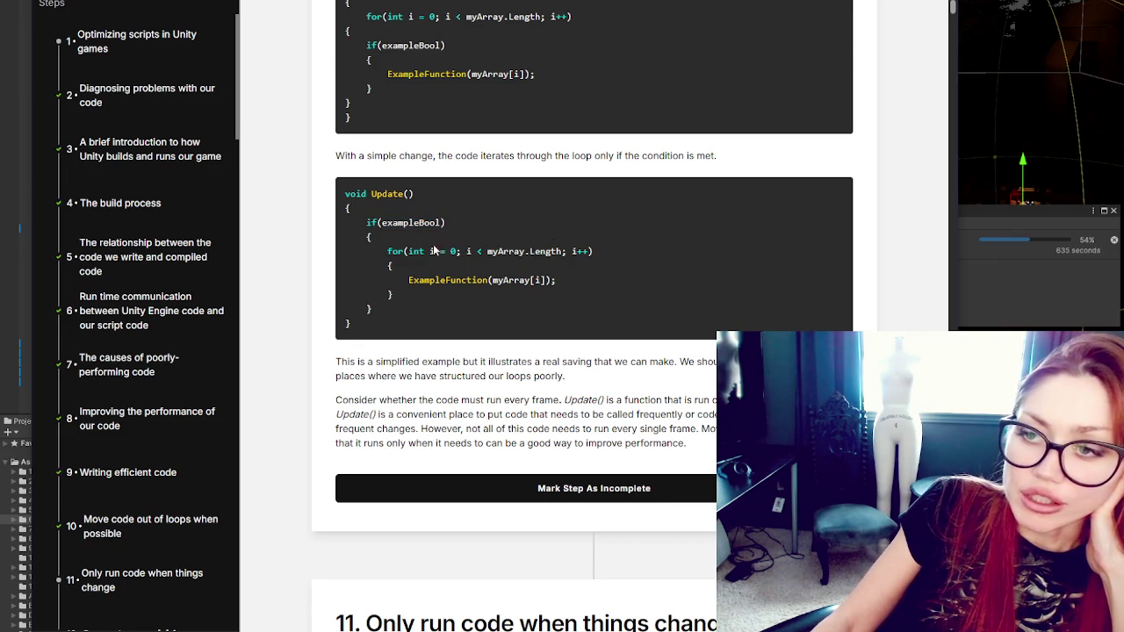
double_click(393, 222)
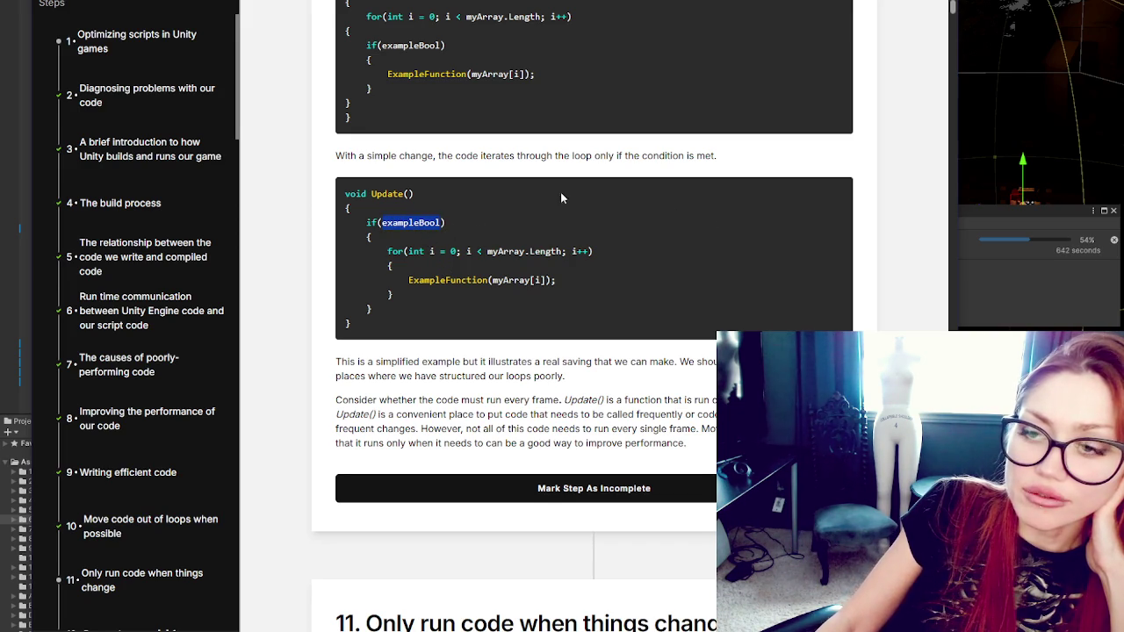
double_click(370, 223)
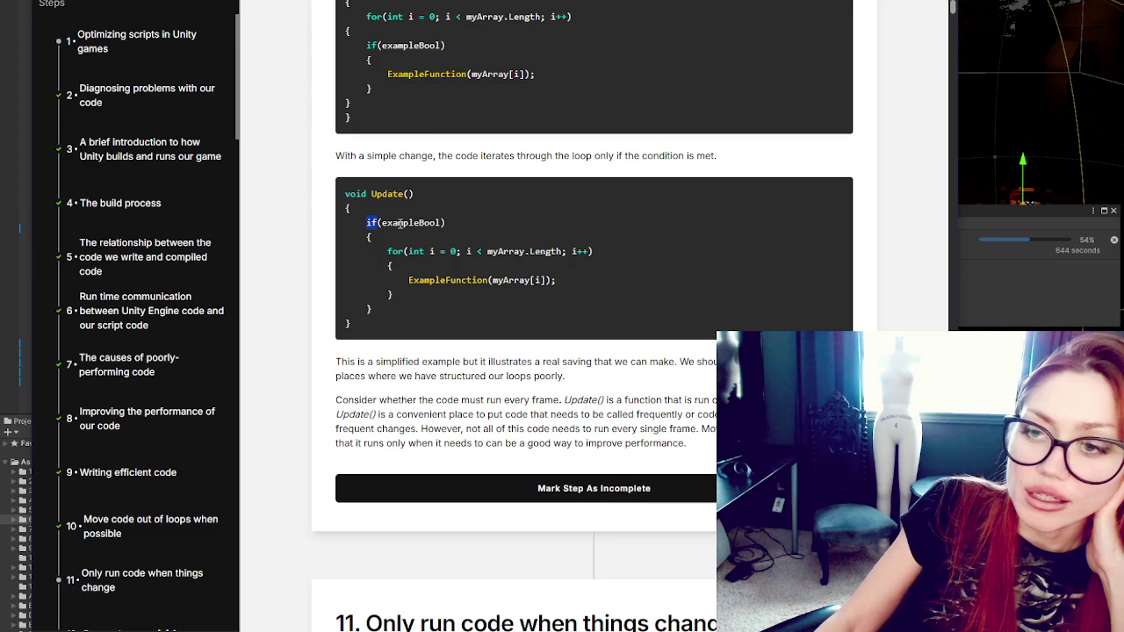
drag(381, 223, 444, 223)
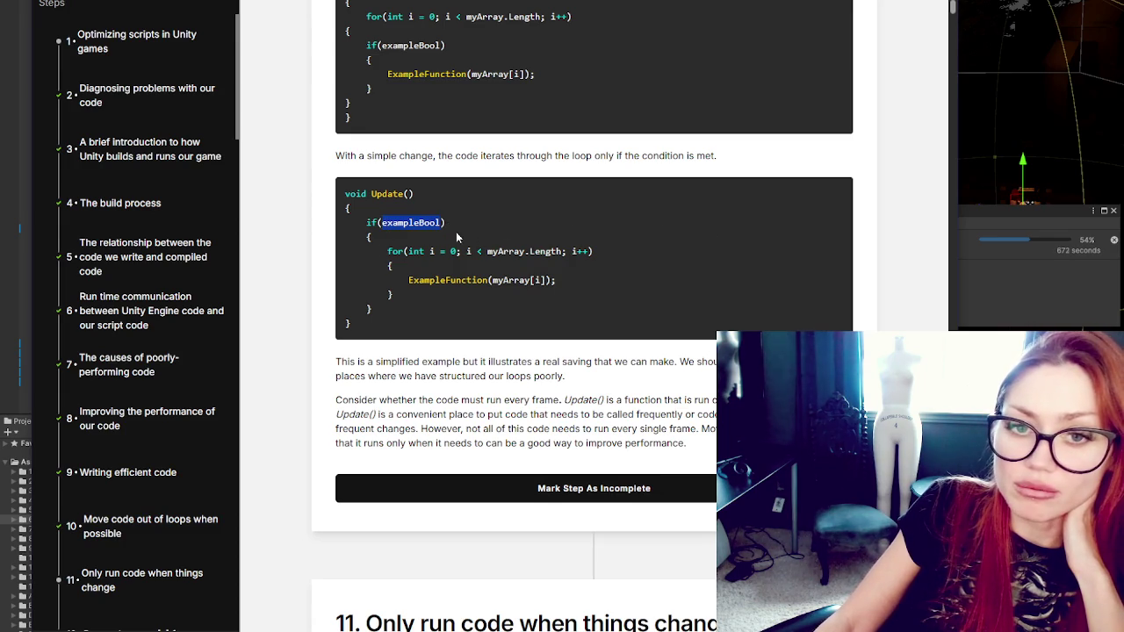
Step: Clear the highlights and scroll down to step 11's score examples
scroll(527, 215, down, 1)
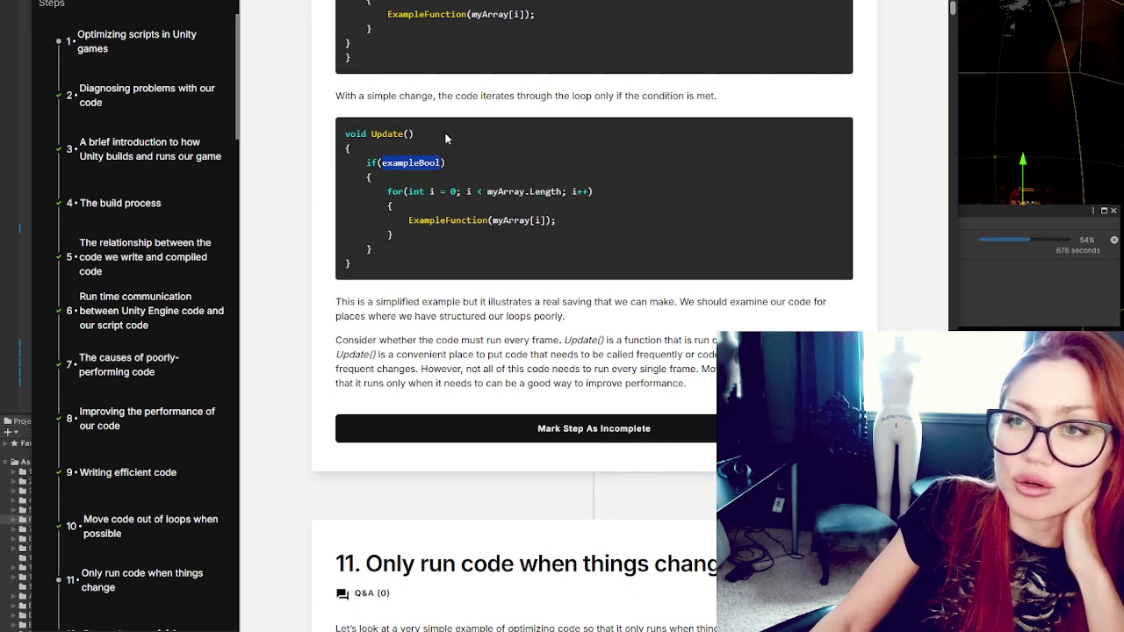
scroll(466, 215, down, 1)
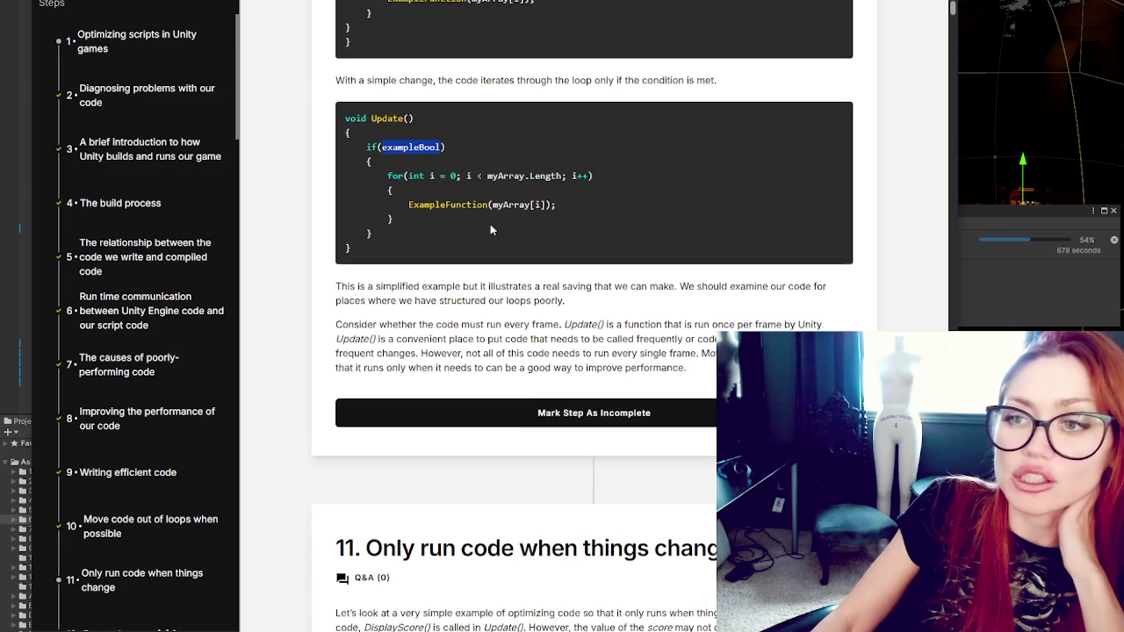
scroll(497, 226, down, 1)
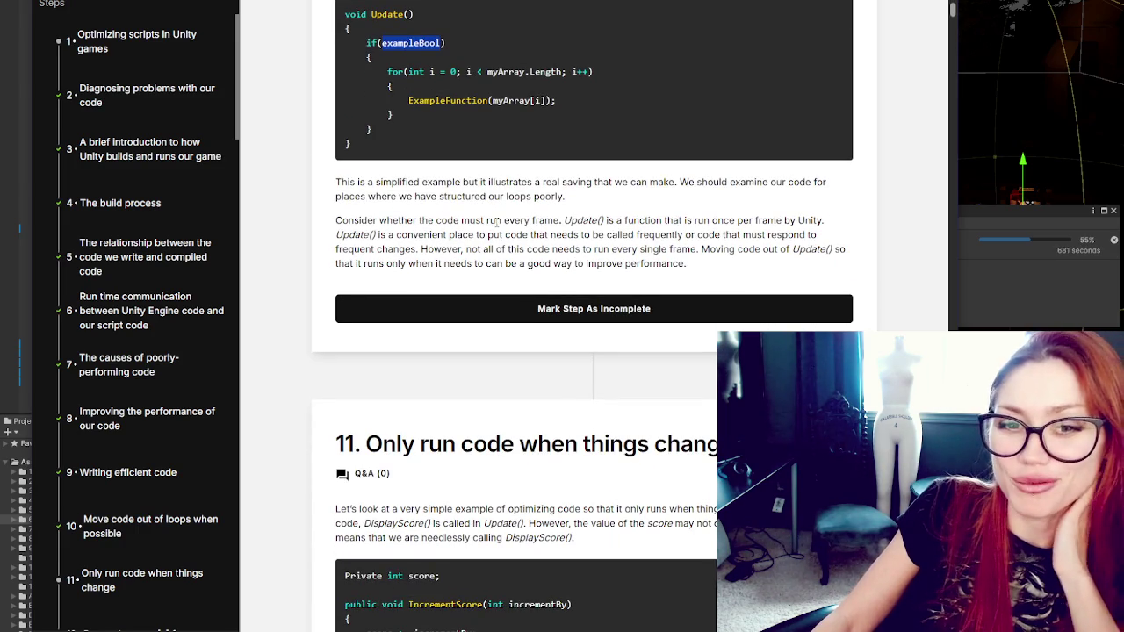
click(457, 195)
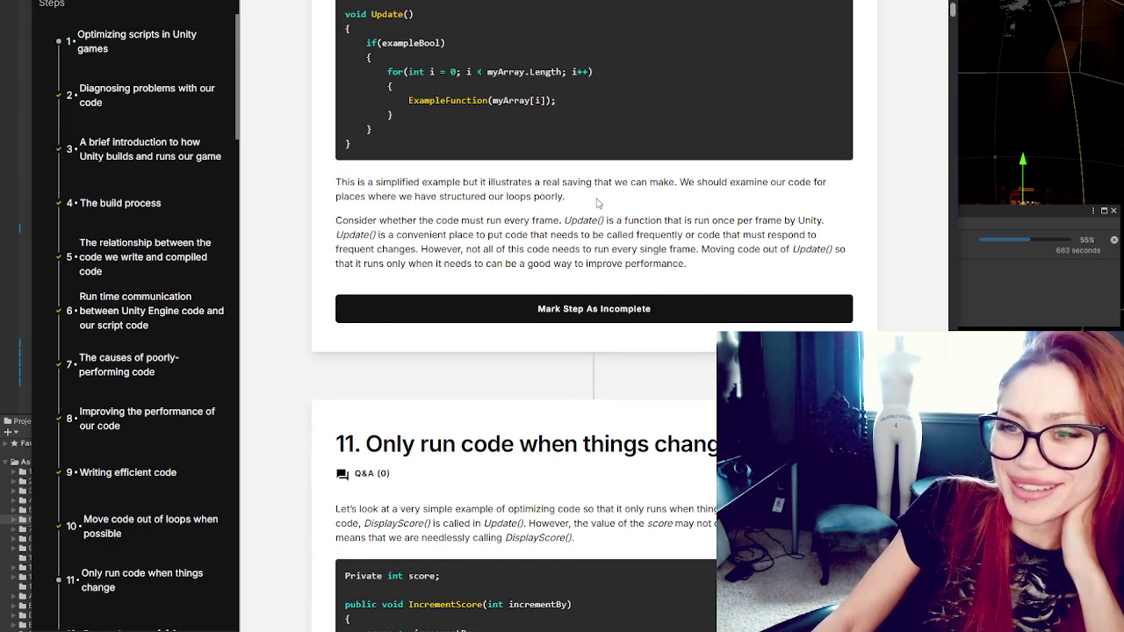
scroll(599, 204, down, 1)
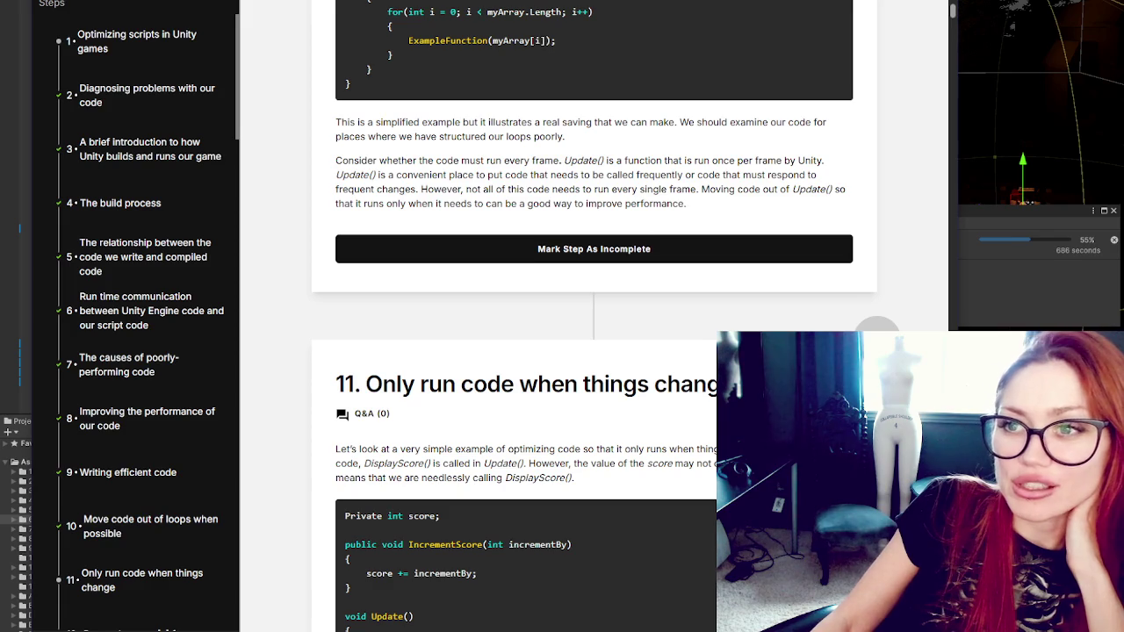
scroll(474, 103, down, 3)
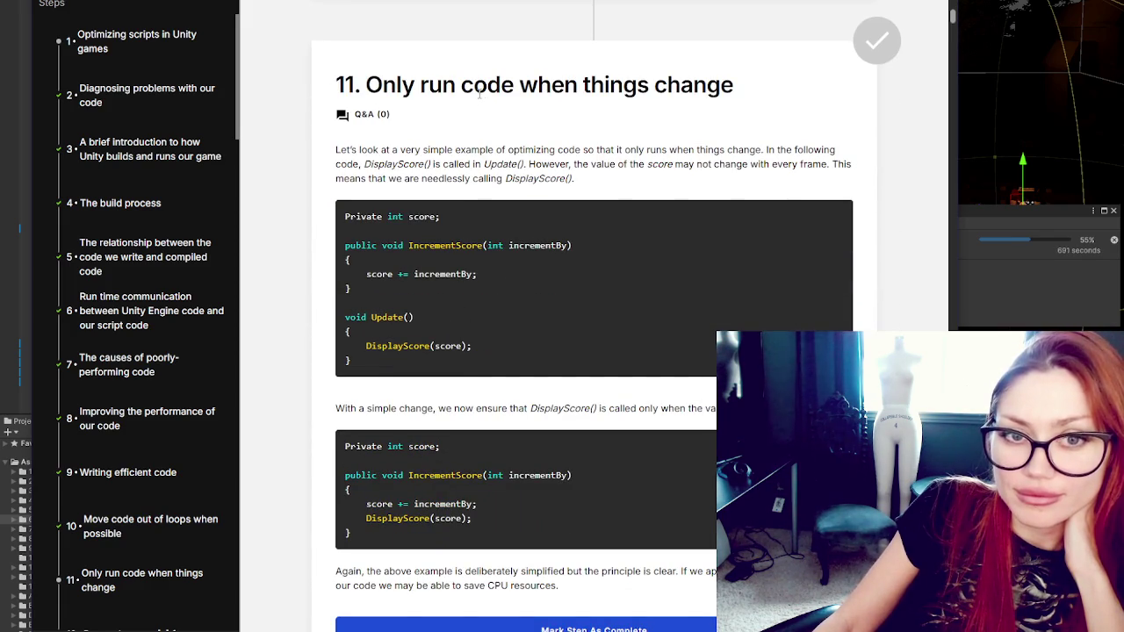
scroll(480, 95, down, 1)
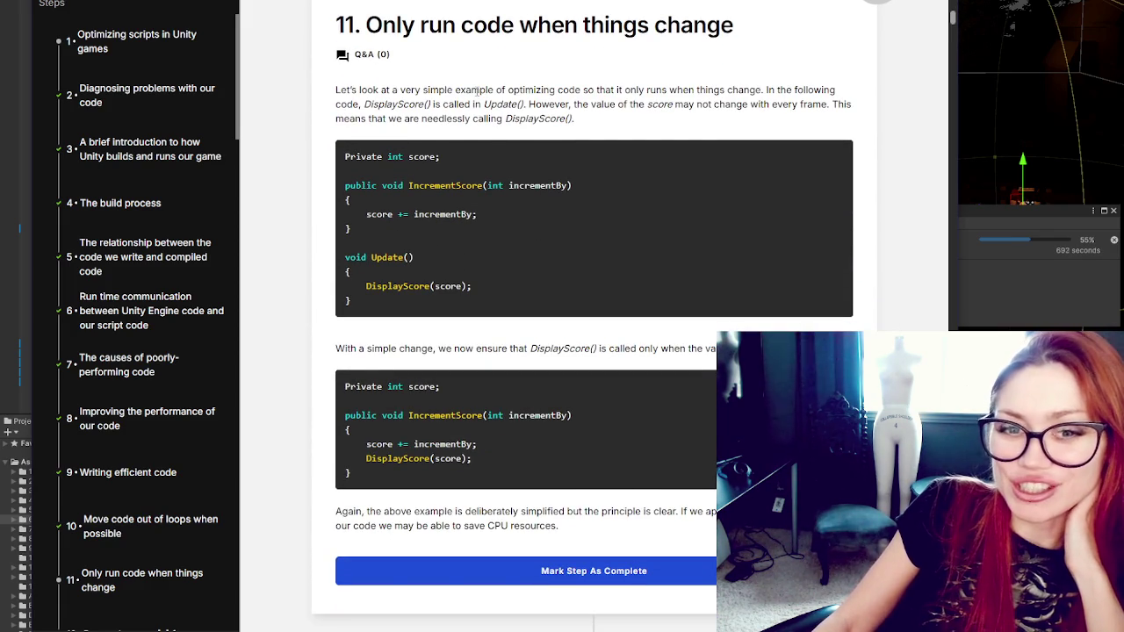
scroll(479, 90, up, 5)
drag(360, 163, 493, 163)
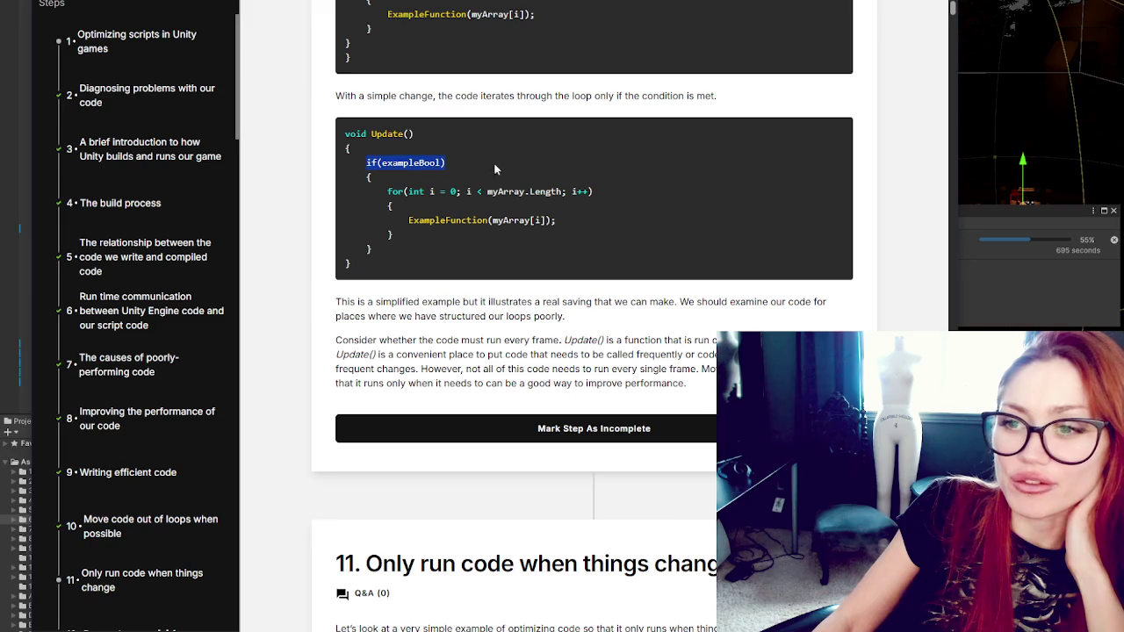
click(663, 215)
scroll(663, 215, down, 3)
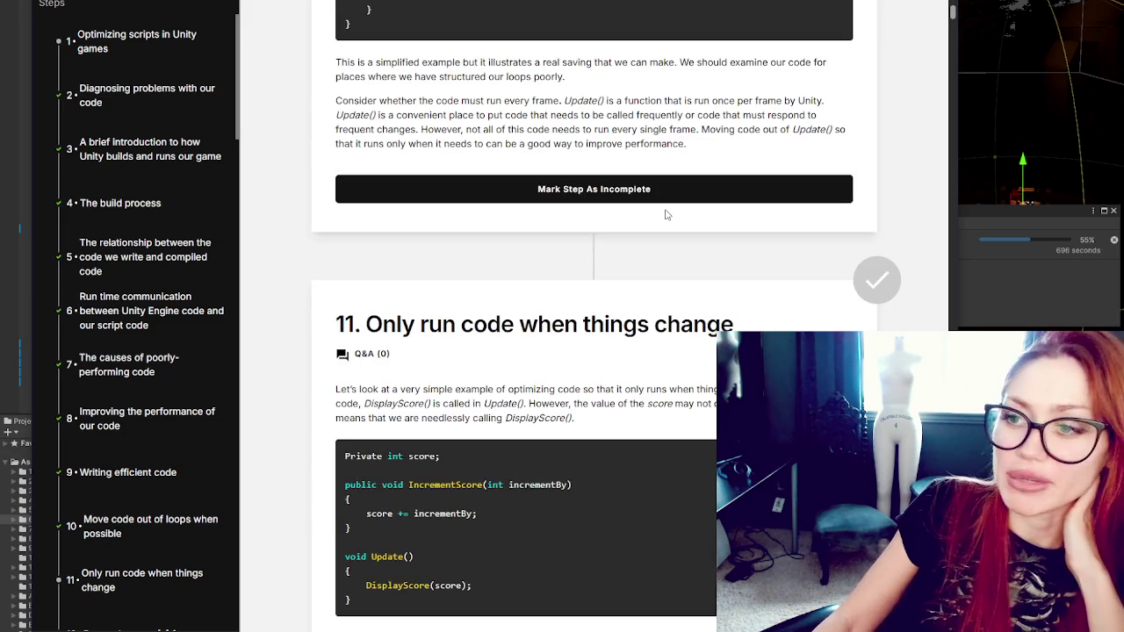
scroll(682, 214, down, 2)
scroll(682, 214, down, 2)
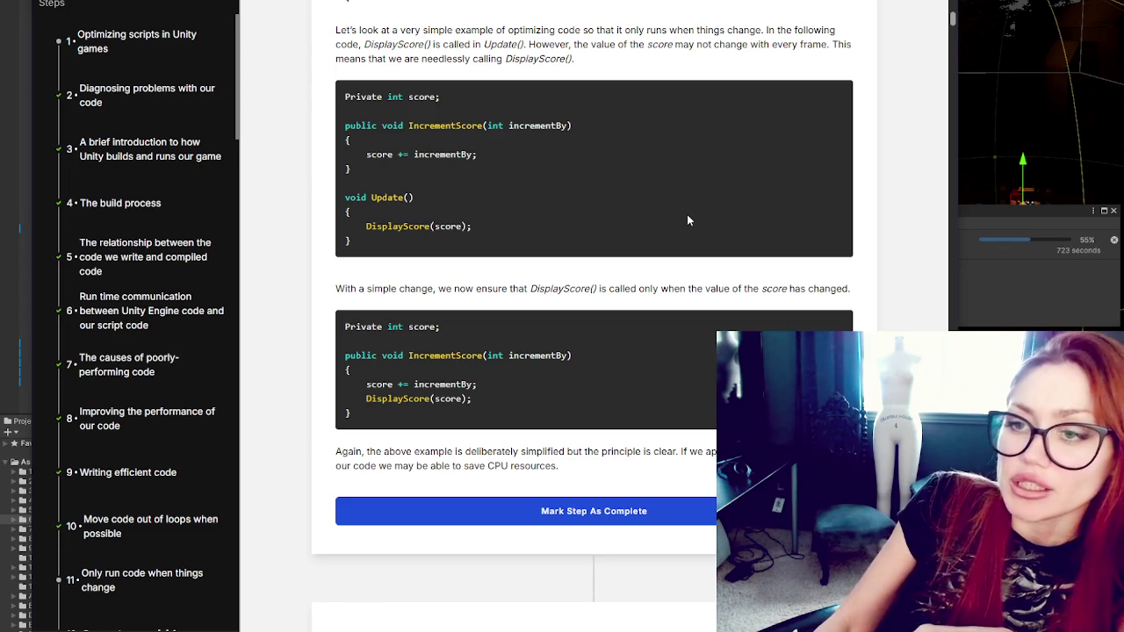
Step: Highlight incrementBy, score += incrementBy and DisplayScore(score) in step 11's first example
scroll(449, 160, down, 2)
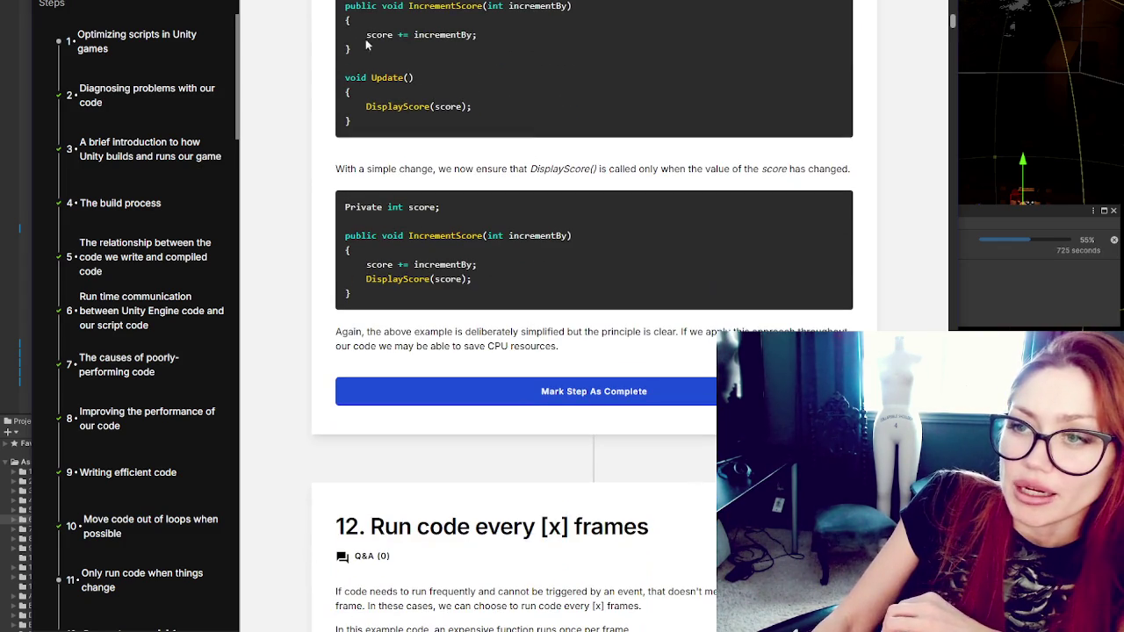
triple_click(458, 80)
double_click(465, 34)
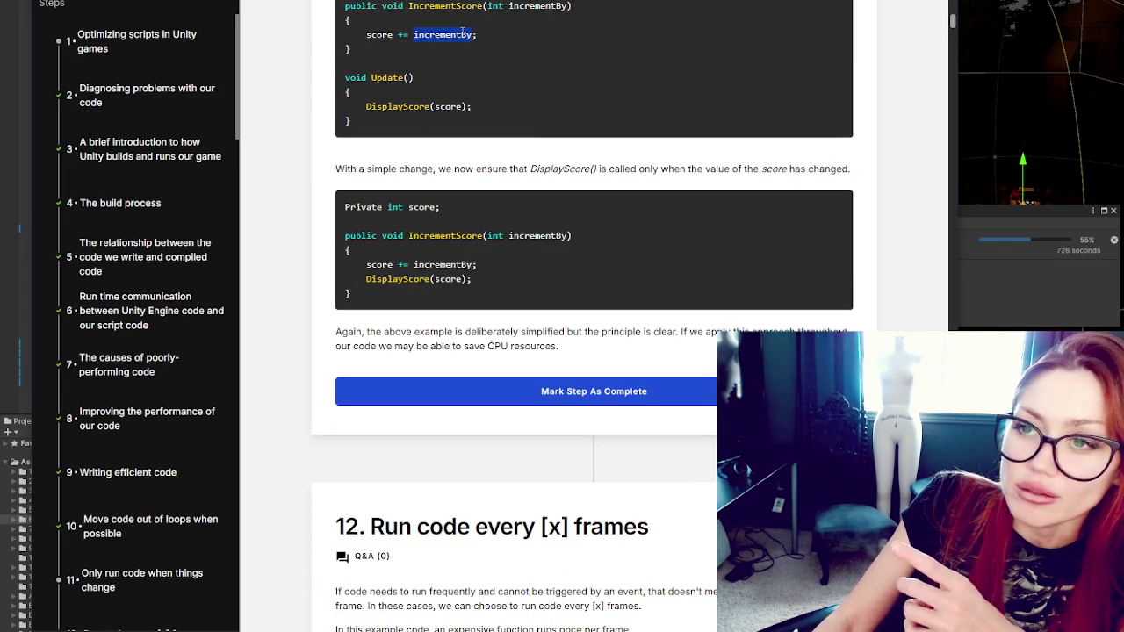
click(423, 35)
triple_click(422, 35)
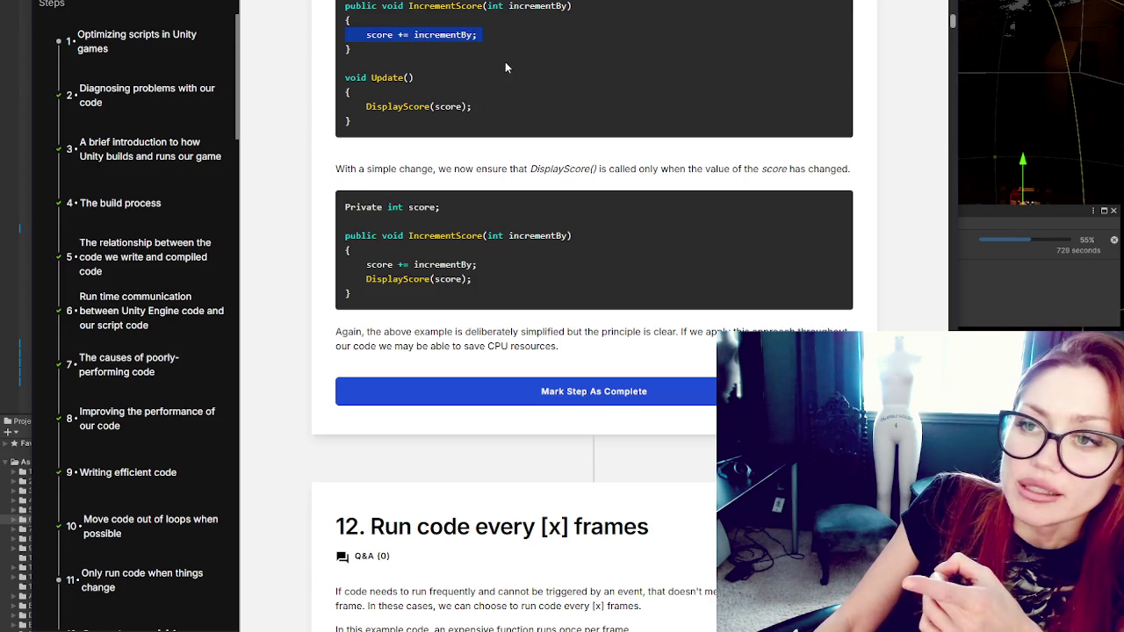
click(520, 102)
double_click(399, 106)
triple_click(453, 107)
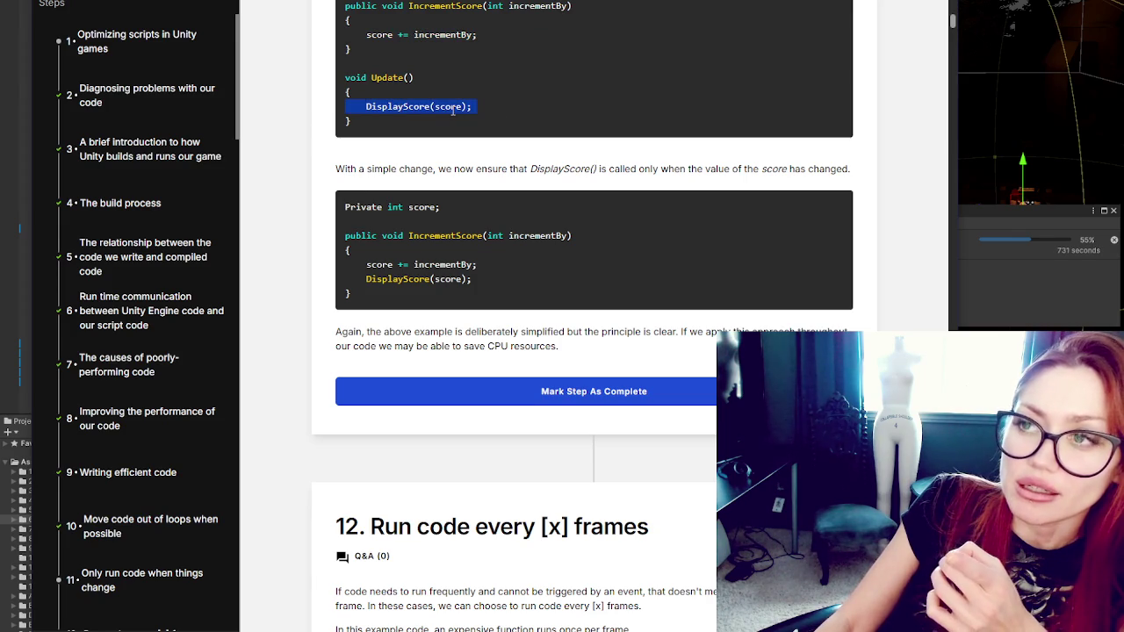
click(505, 111)
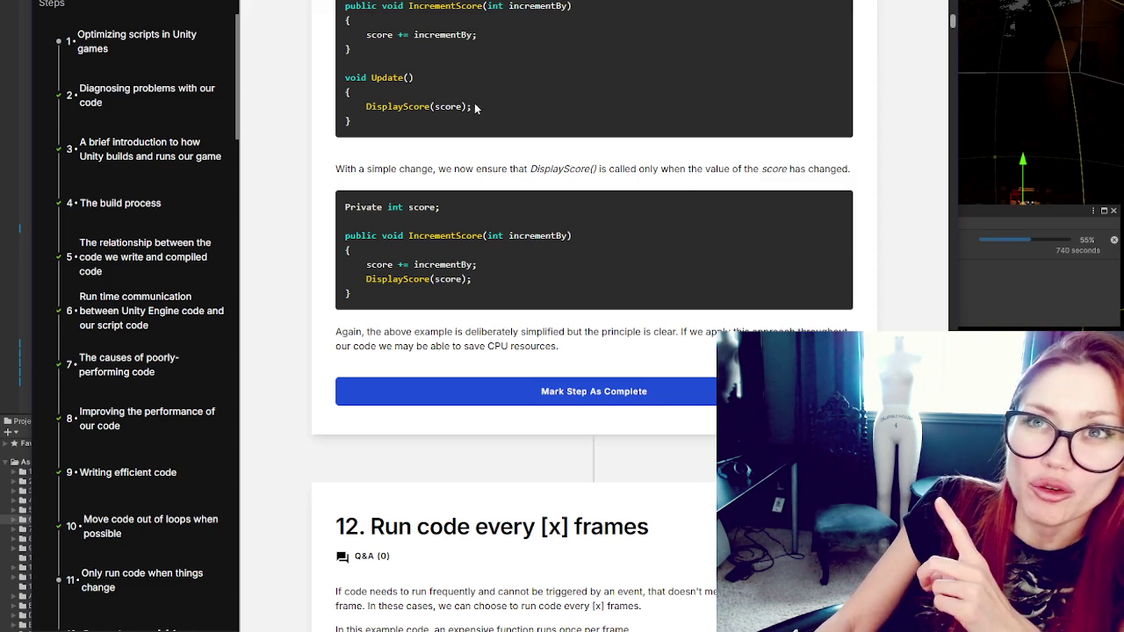
scroll(458, 140, down, 2)
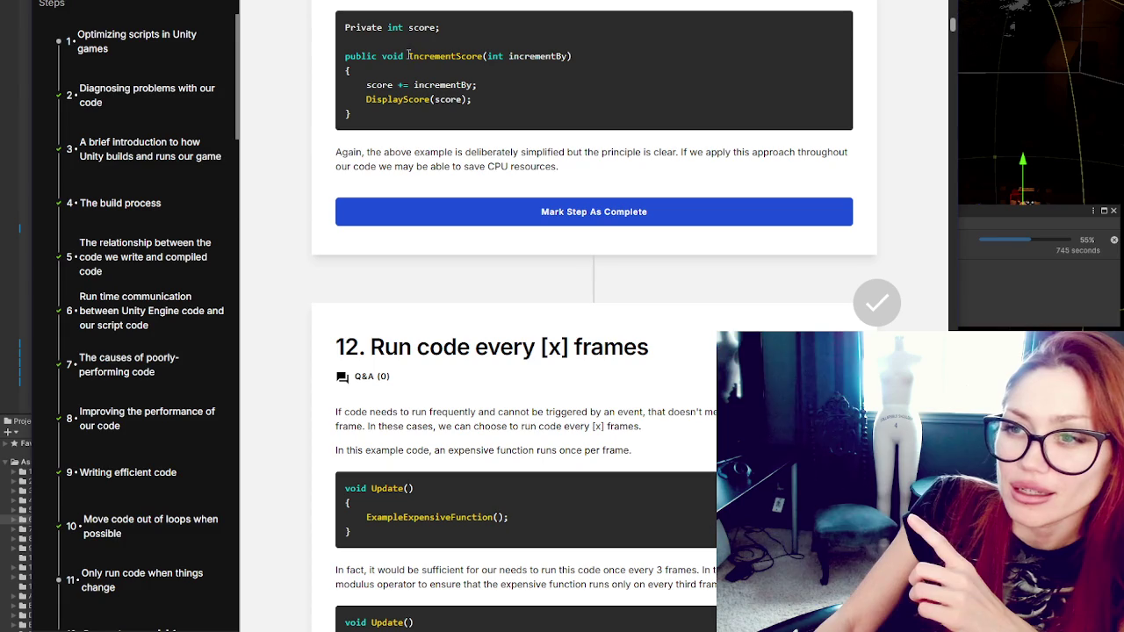
Step: Highlight incrementBy and the DisplayScore(score) call, then mark step 11 complete
scroll(360, 25, up, 3)
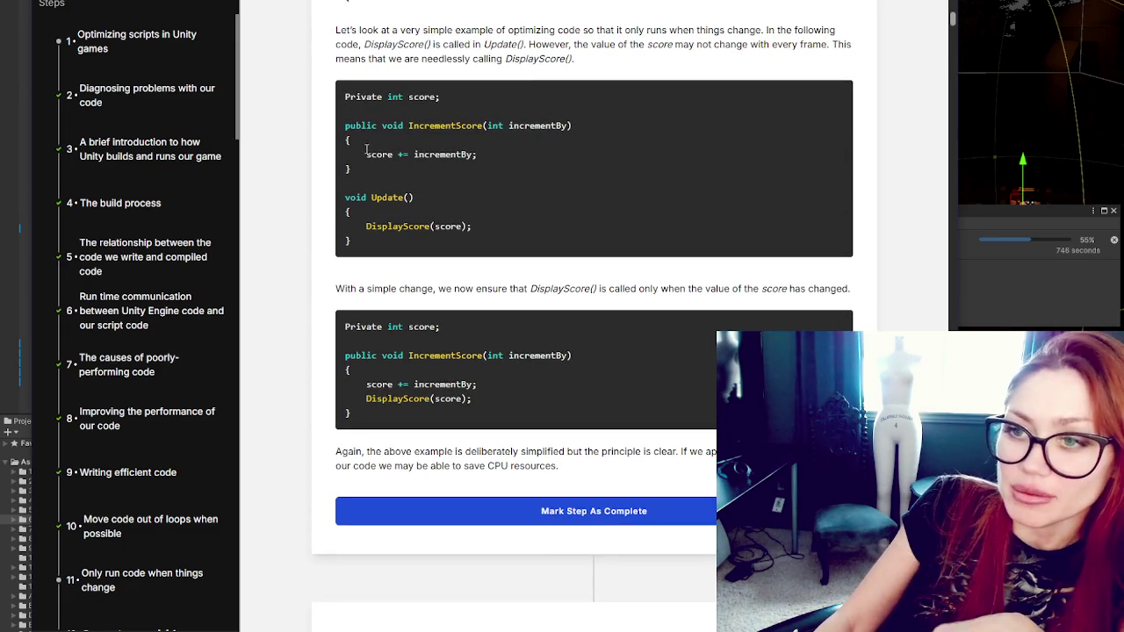
drag(365, 152, 514, 156)
drag(365, 226, 501, 224)
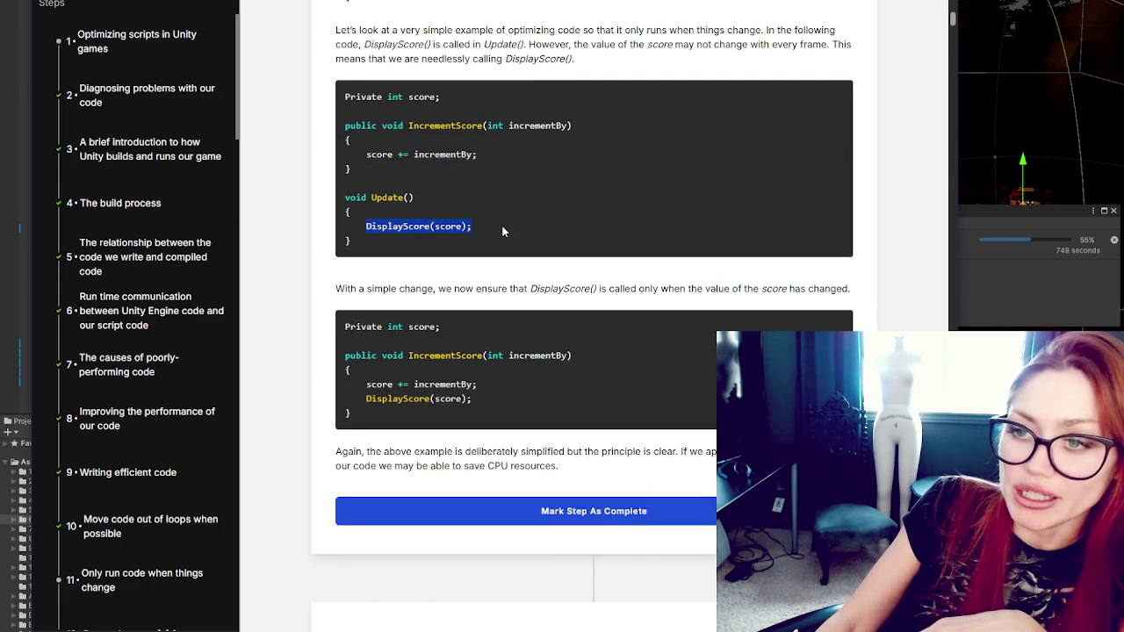
double_click(446, 153)
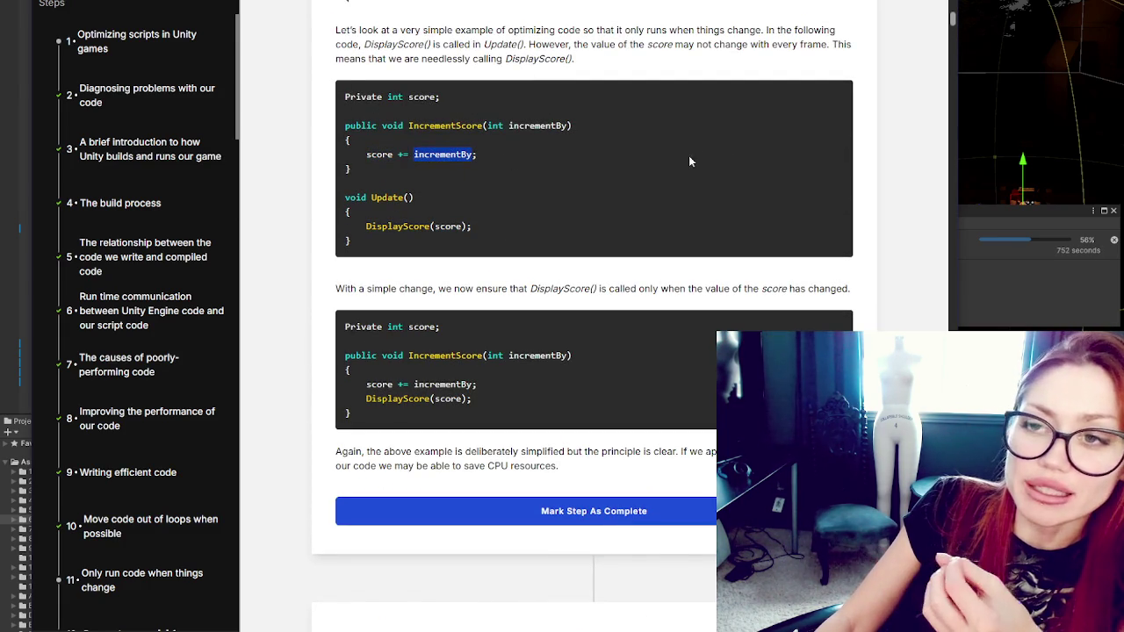
drag(365, 226, 498, 223)
scroll(499, 223, down, 2)
click(387, 22)
double_click(387, 19)
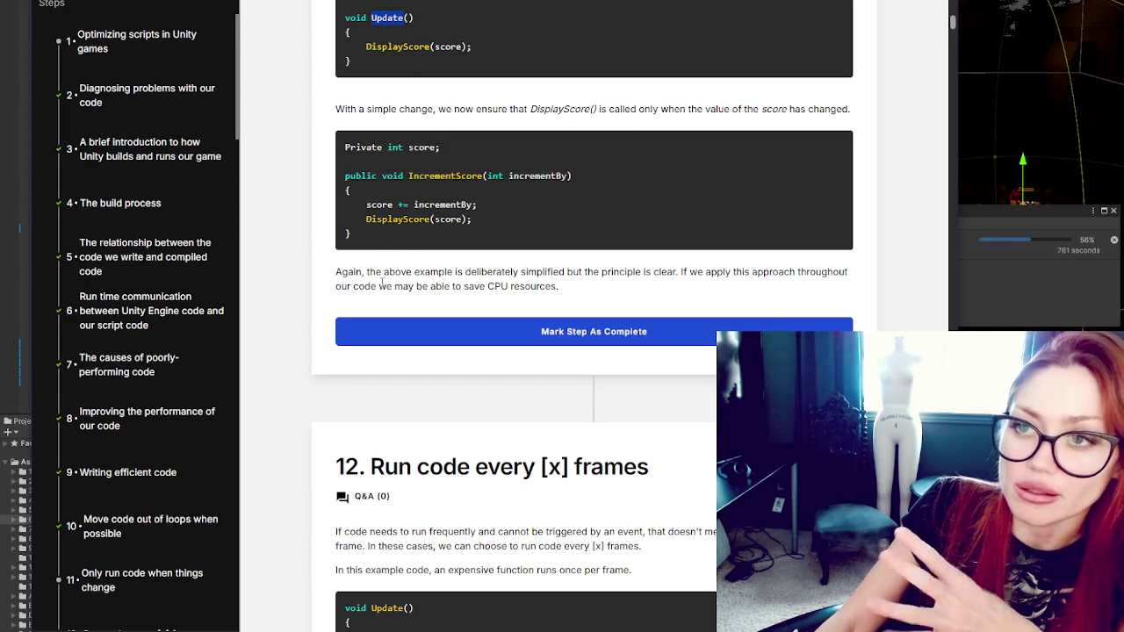
scroll(380, 272, down, 4)
click(434, 166)
scroll(455, 271, up, 5)
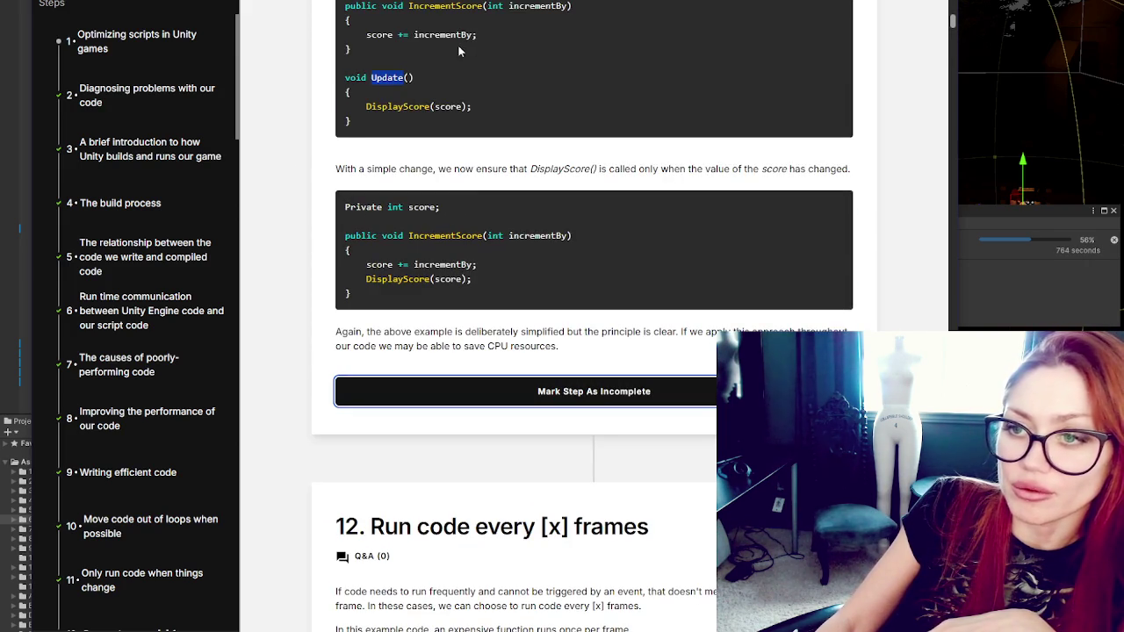
Step: Scroll to step 12's modulus example and the interval = 3 example
scroll(555, 163, down, 5)
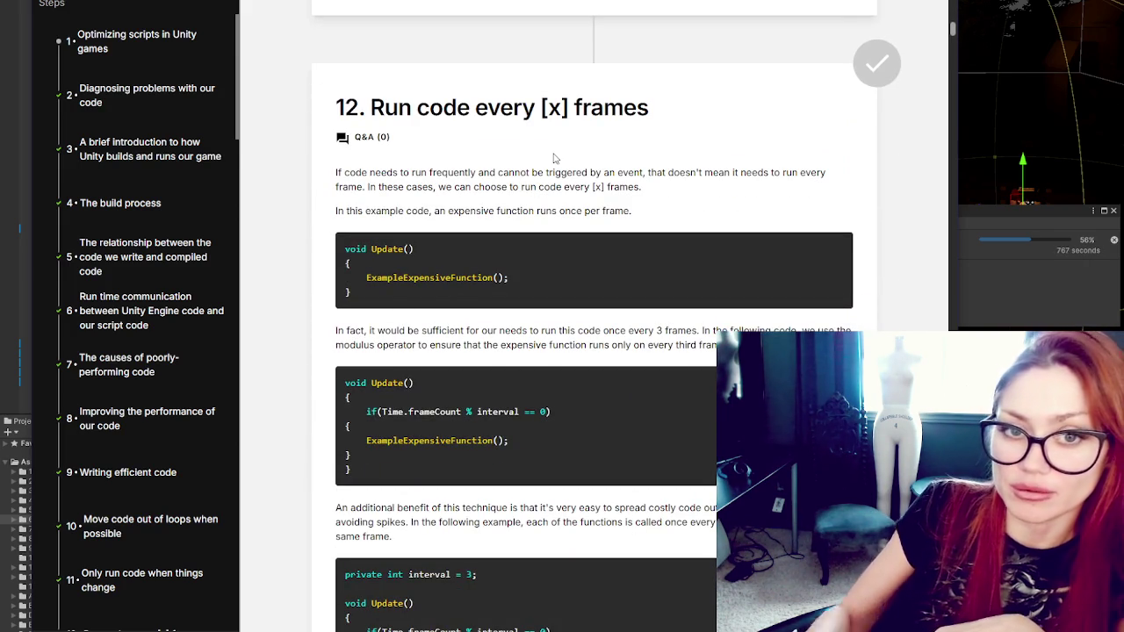
scroll(554, 158, down, 2)
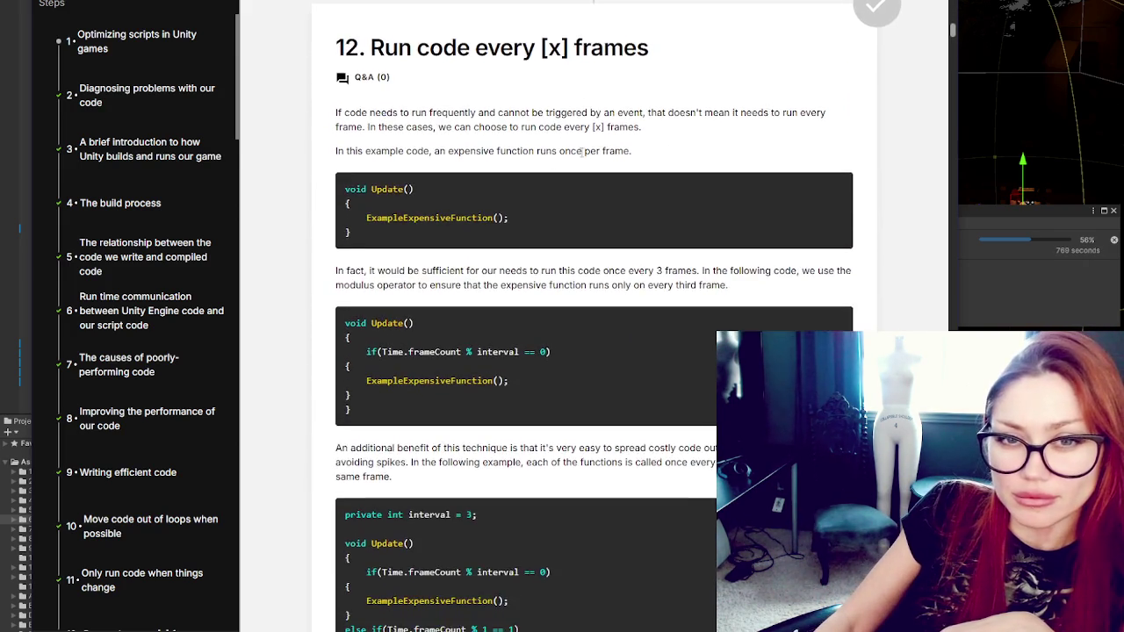
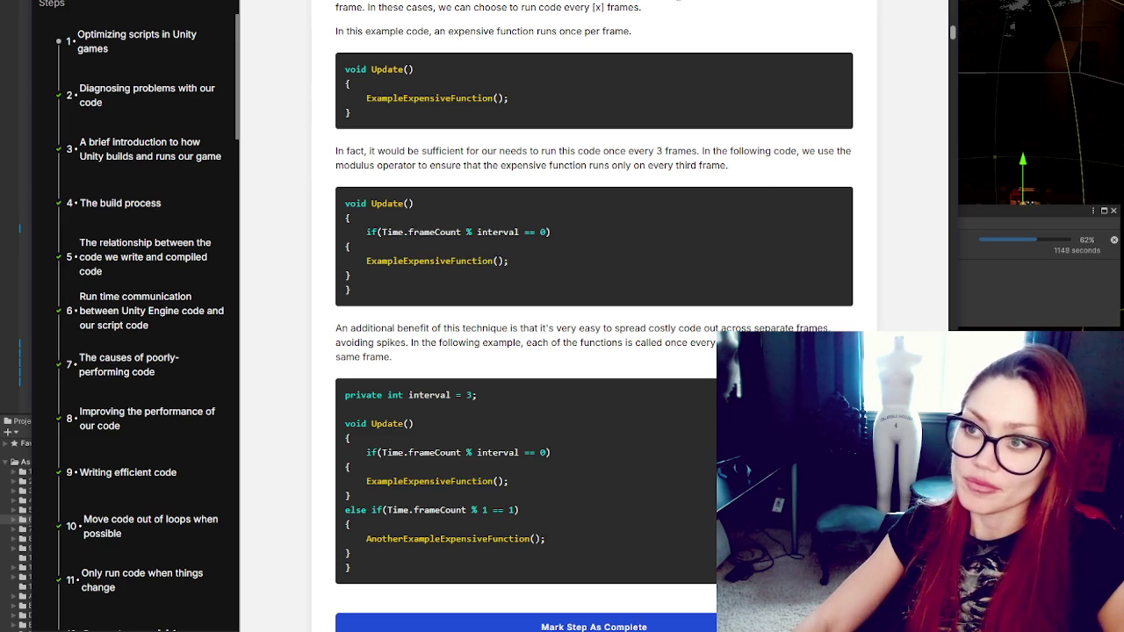
triple_click(678, 11)
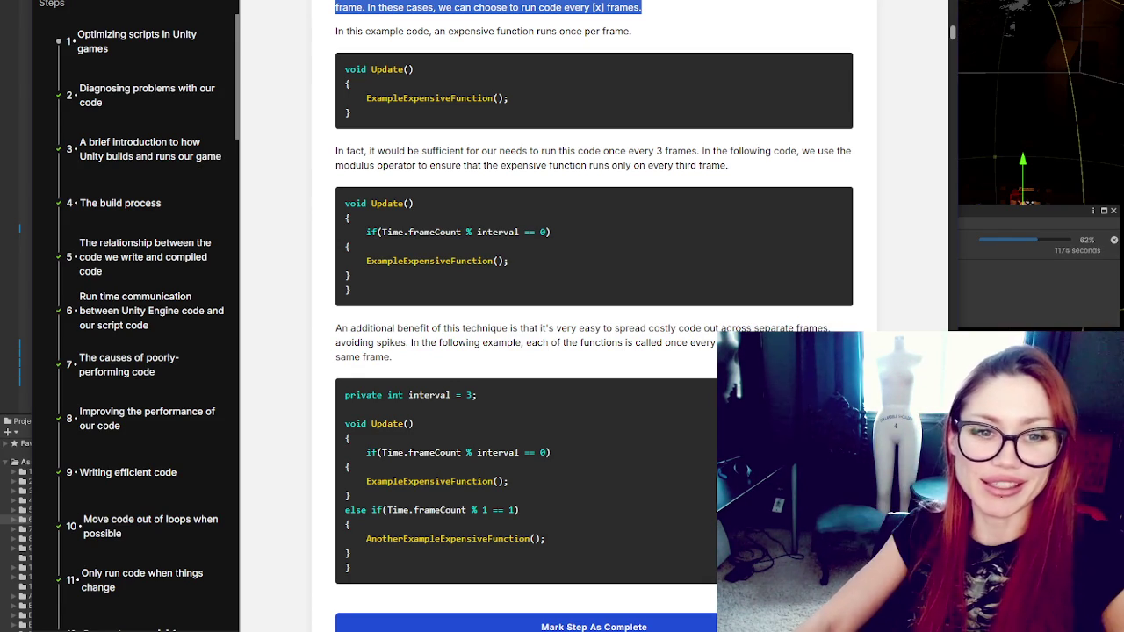
key(alt+Tab)
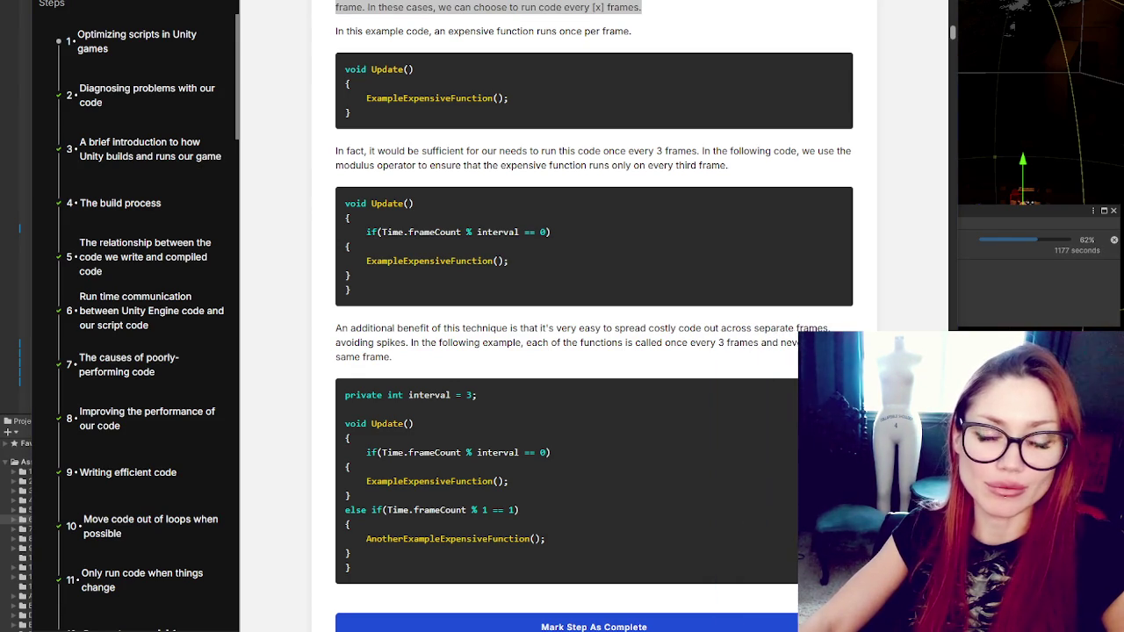